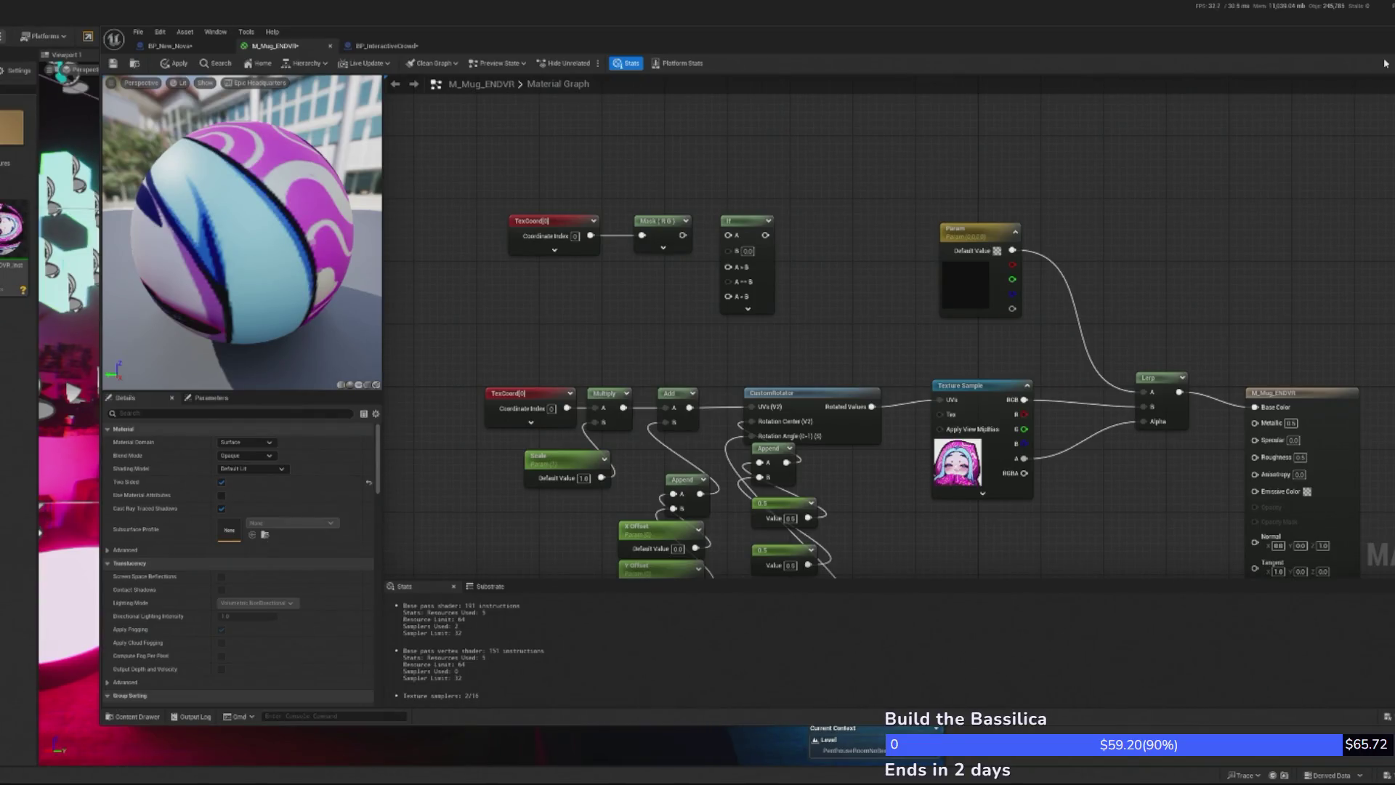
Place four Constant nodes in the mug material graph
{"action": "double_click", "coordinate": [1080, 35]}
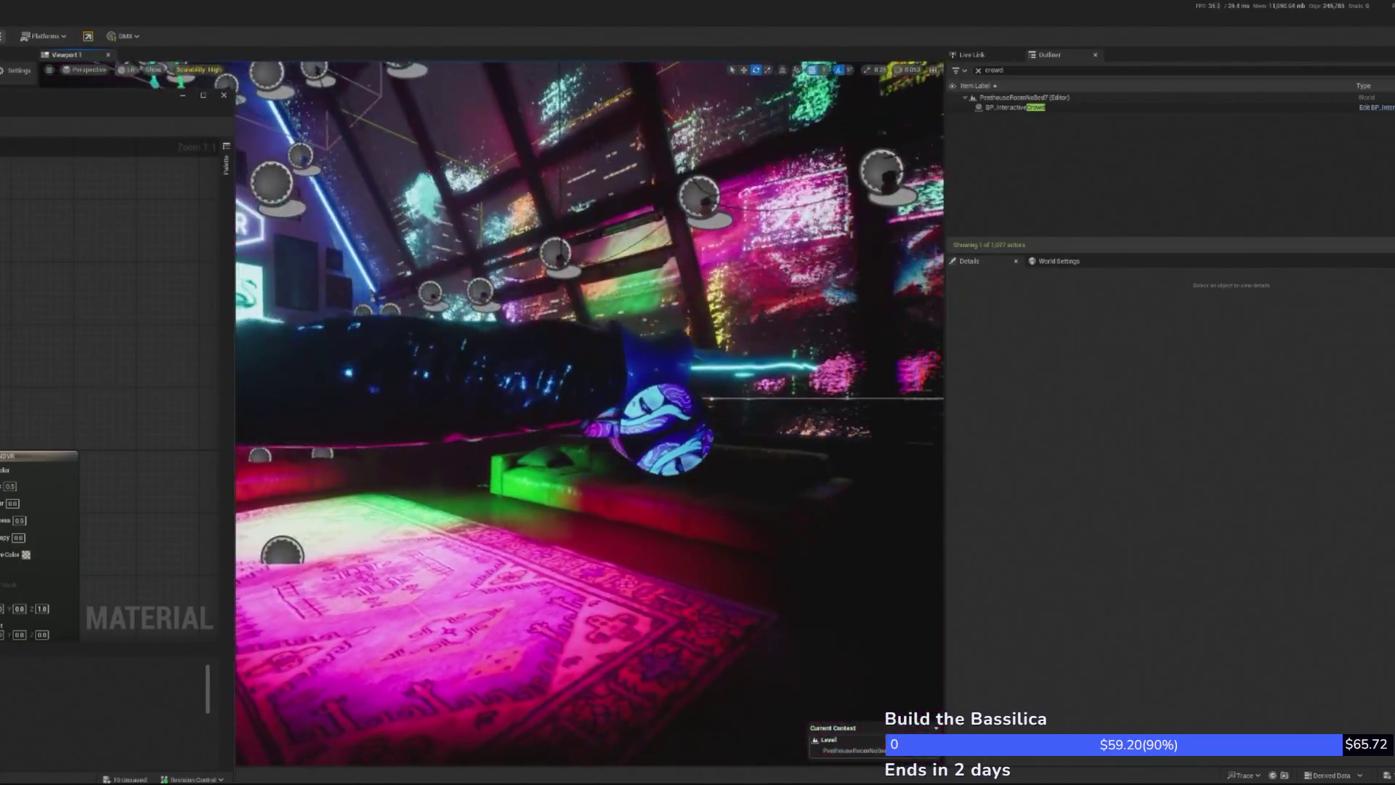
{"action": "double_click", "coordinate": [109, 96]}
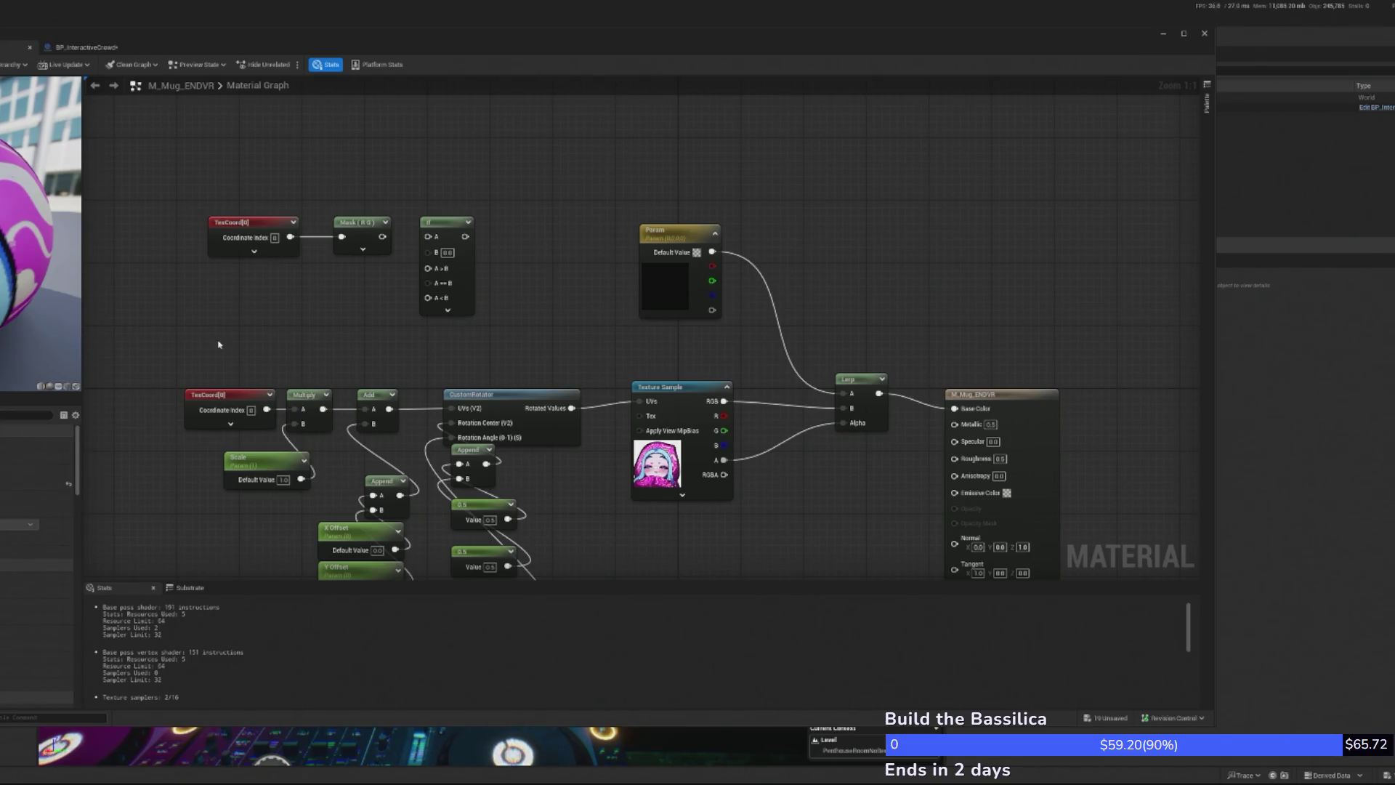
{"action": "left_click", "coordinate": [213, 299]}
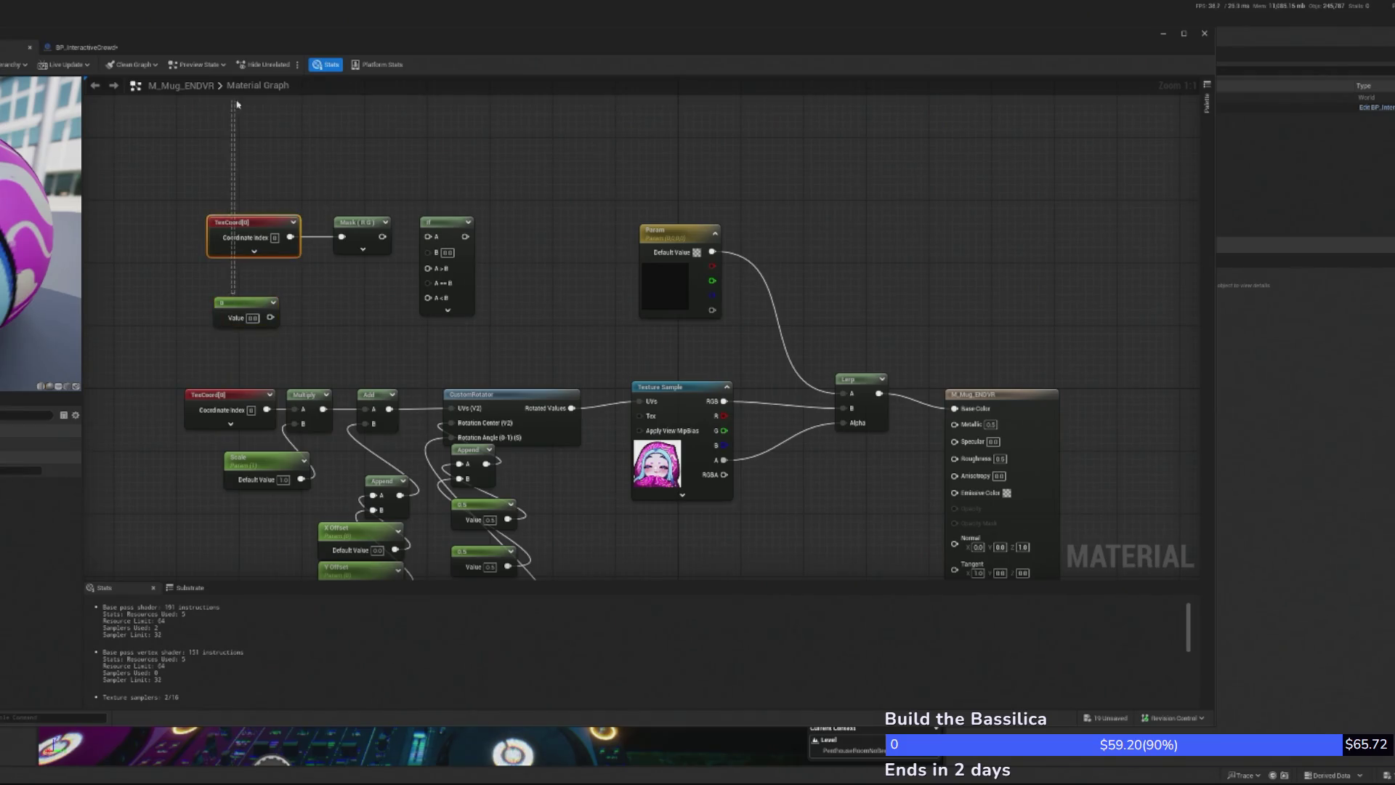
{"action": "left_click_drag", "start_coordinate": [257, 212], "coordinate": [315, 434]}
{"action": "left_click_drag", "start_coordinate": [334, 381], "coordinate": [263, 330]}
{"action": "left_click", "coordinate": [381, 295]}
{"action": "left_click", "coordinate": [223, 242]}
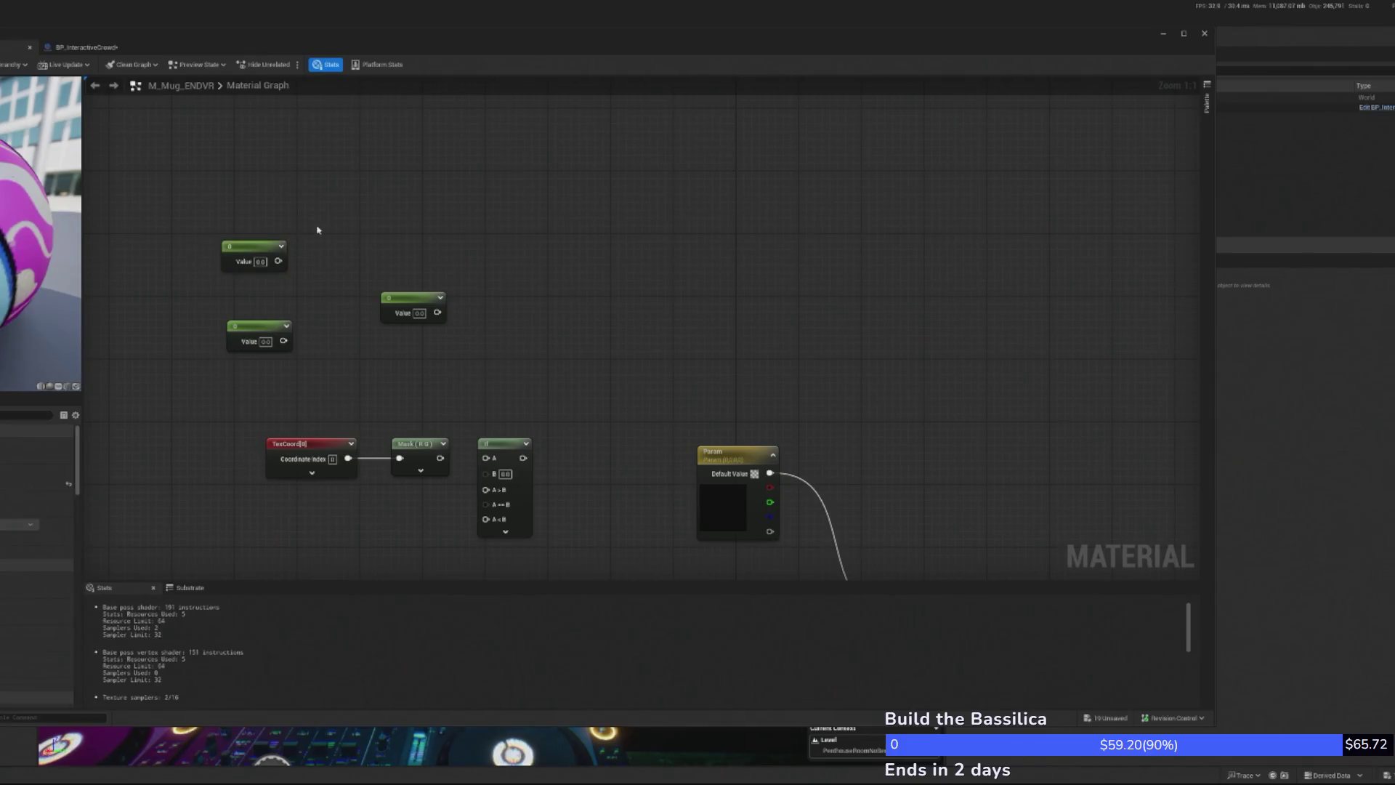
{"action": "left_click", "coordinate": [318, 228]}
{"action": "left_click", "coordinate": [254, 247]}
Box-select the four constants and convert them into scalar parameters
{"action": "mouse_move", "coordinate": [211, 381]}
{"action": "left_mouse_down"}
{"action": "mouse_move", "coordinate": [538, 530]}
{"action": "mouse_move", "coordinate": [433, 336]}
{"action": "mouse_move", "coordinate": [454, 291]}
{"action": "left_mouse_up"}
{"action": "right_click", "coordinate": [349, 234]}
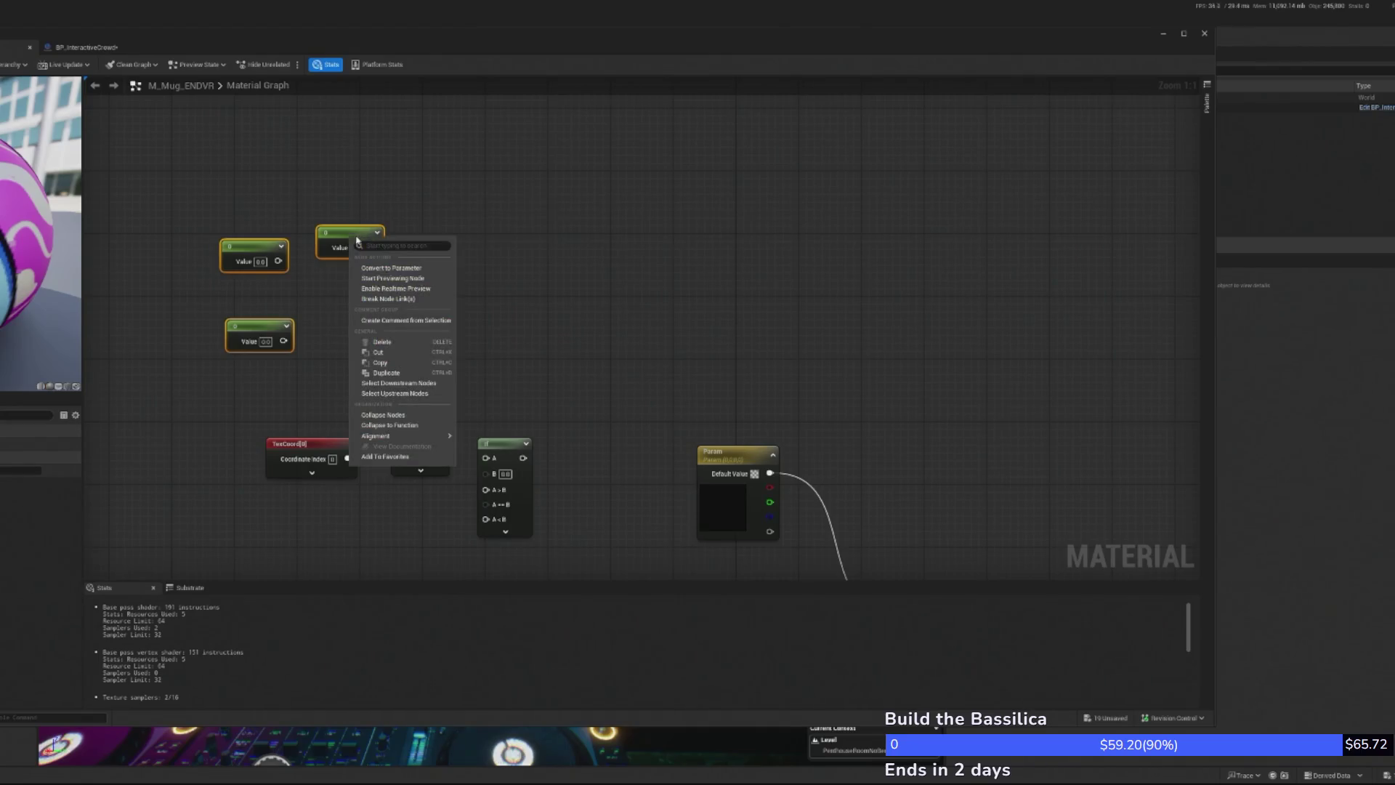
{"action": "left_click", "coordinate": [385, 274]}
{"action": "left_click_drag", "start_coordinate": [220, 192], "coordinate": [425, 356]}
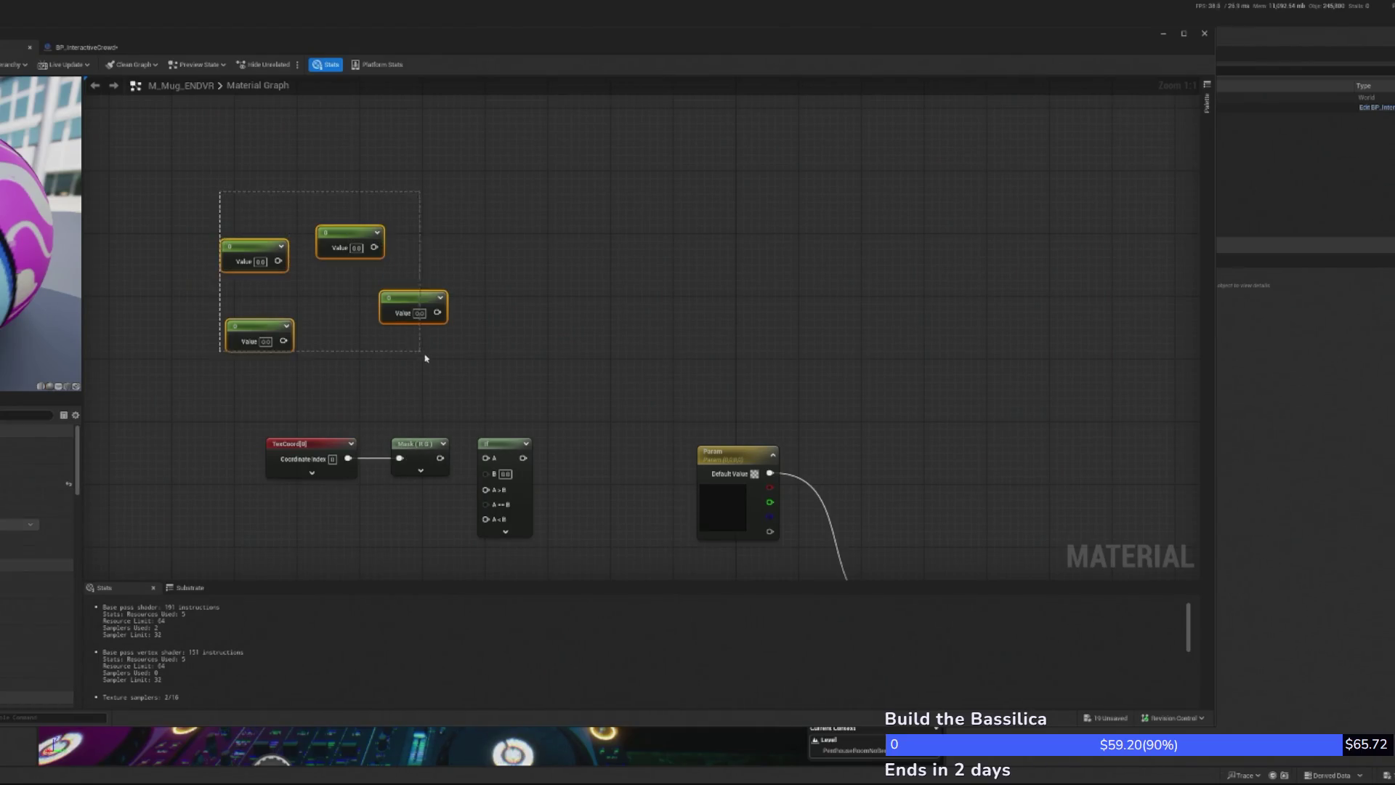
{"action": "right_click", "coordinate": [347, 229]}
{"action": "left_click", "coordinate": [379, 263]}
{"action": "key", "text": "Return"}
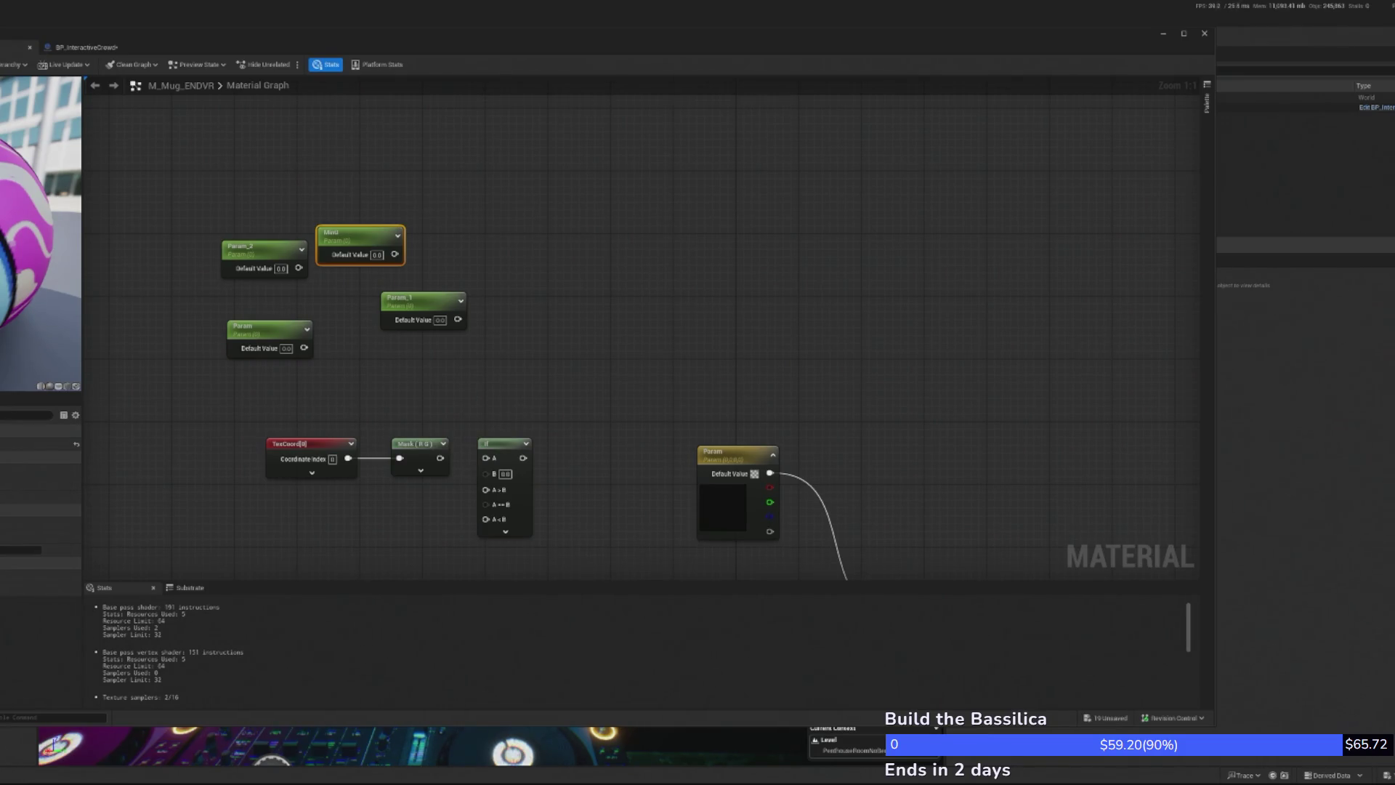
Rename the parameters for the bounds (MaxU, MinY, MaxY) and stack them in a column
{"action": "double_click", "coordinate": [276, 247]}
{"action": "type", "text": "Mask2"}
{"action": "key", "text": "Return"}
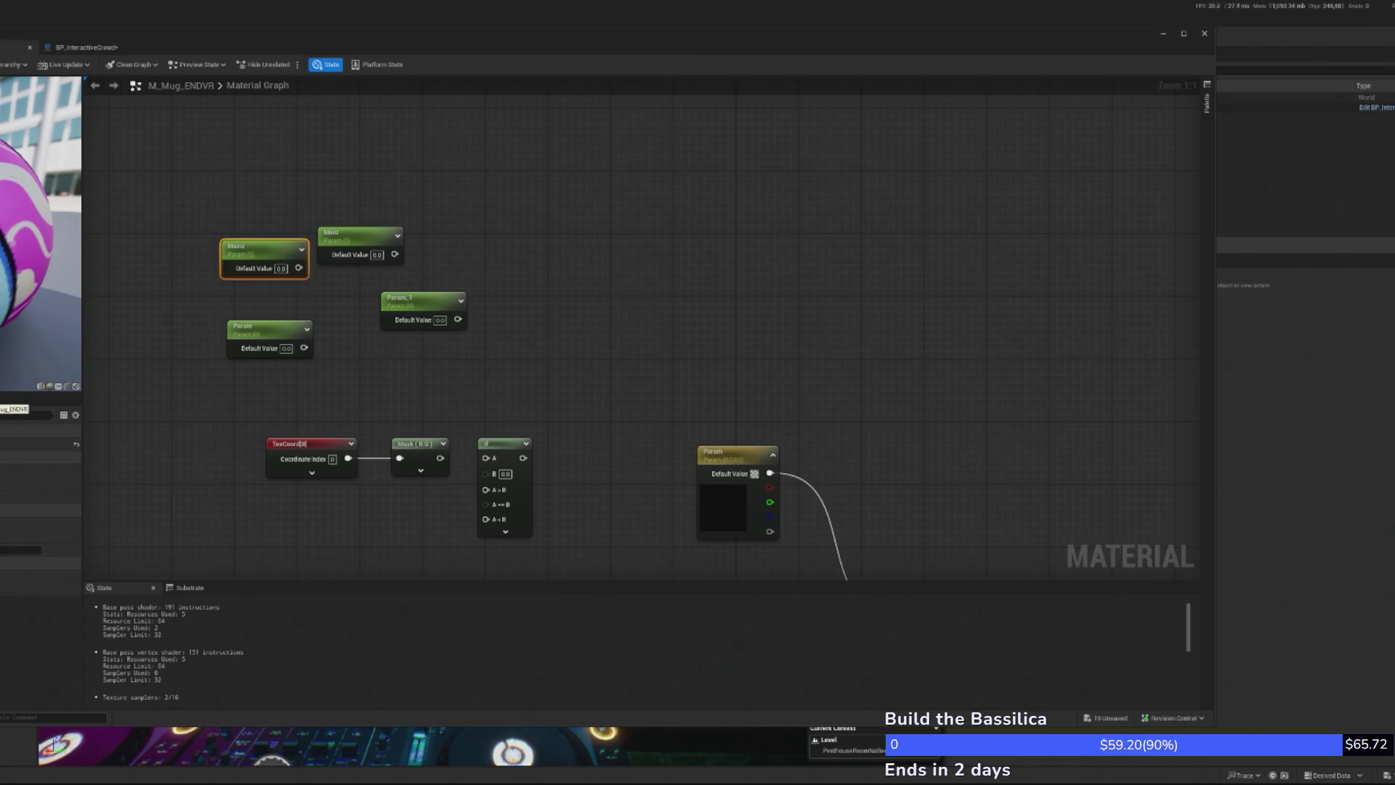
{"action": "left_click_drag", "start_coordinate": [357, 241], "coordinate": [258, 210]}
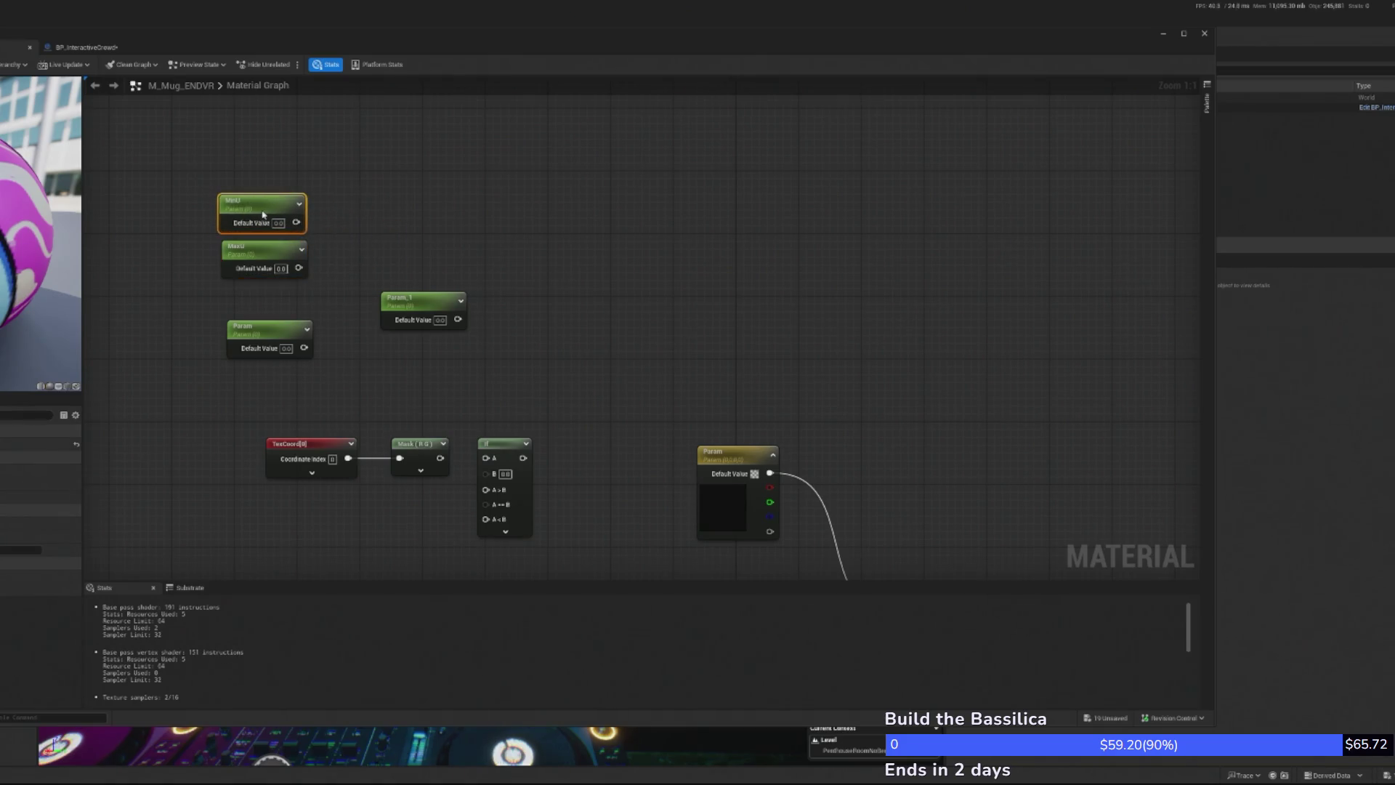
{"action": "left_click_drag", "start_coordinate": [401, 303], "coordinate": [246, 298]}
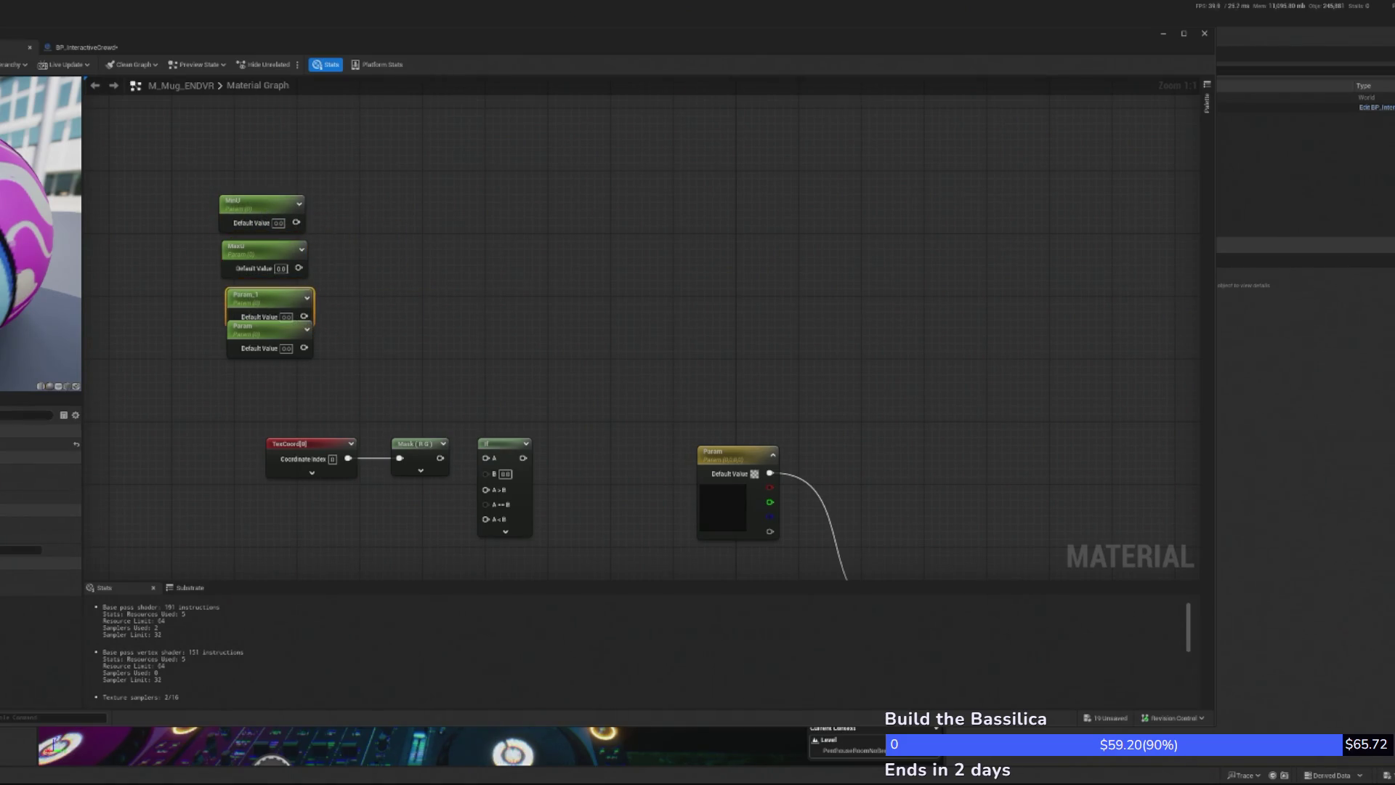
{"action": "type", "text": "MinY"}
{"action": "key", "text": "Return"}
{"action": "left_click_drag", "start_coordinate": [254, 328], "coordinate": [262, 360]}
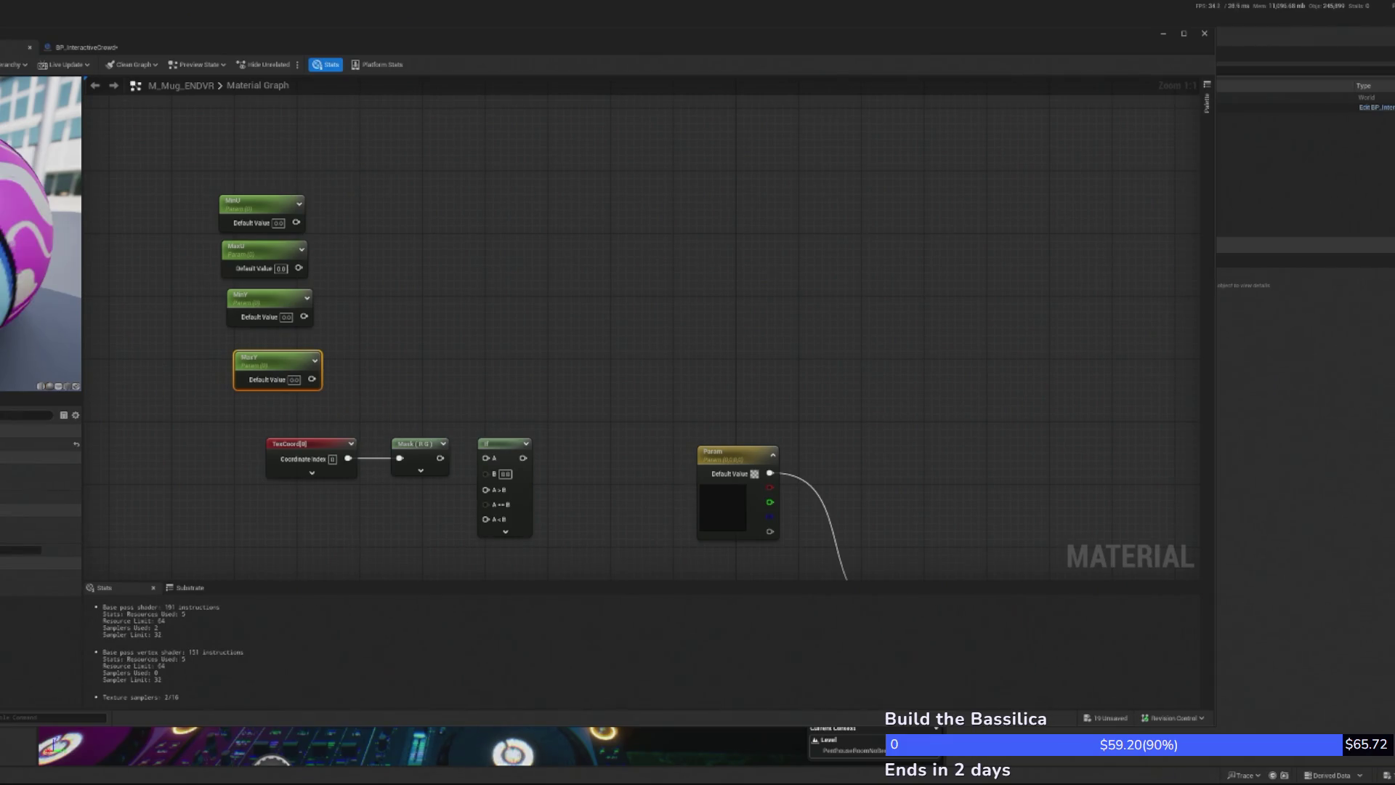
{"action": "key", "text": "Return"}
Add a LinearInterpolate node via 'lerp' search and raise the texture parameter next to it
{"action": "right_click", "coordinate": [448, 293]}
{"action": "type", "text": "lerp"}
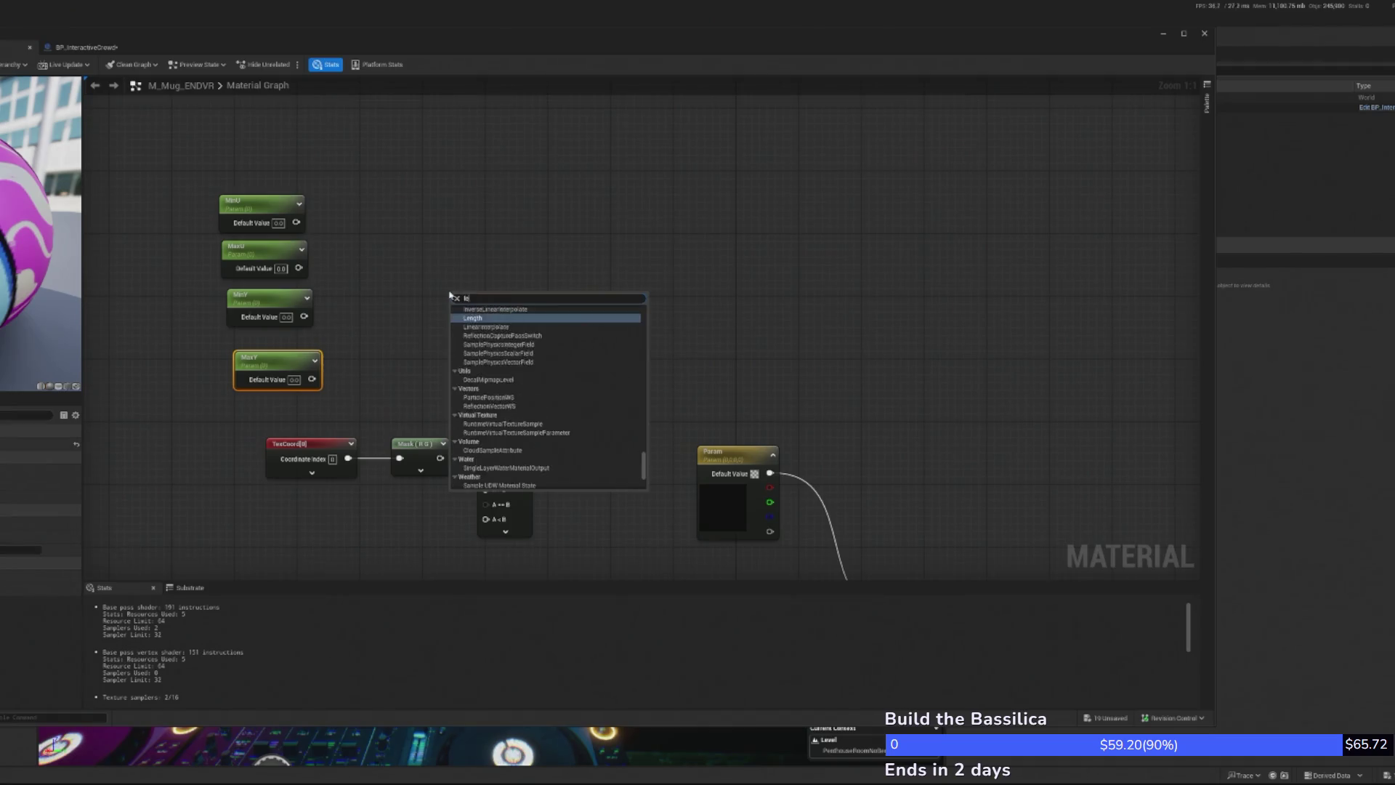
{"action": "left_click", "coordinate": [473, 342]}
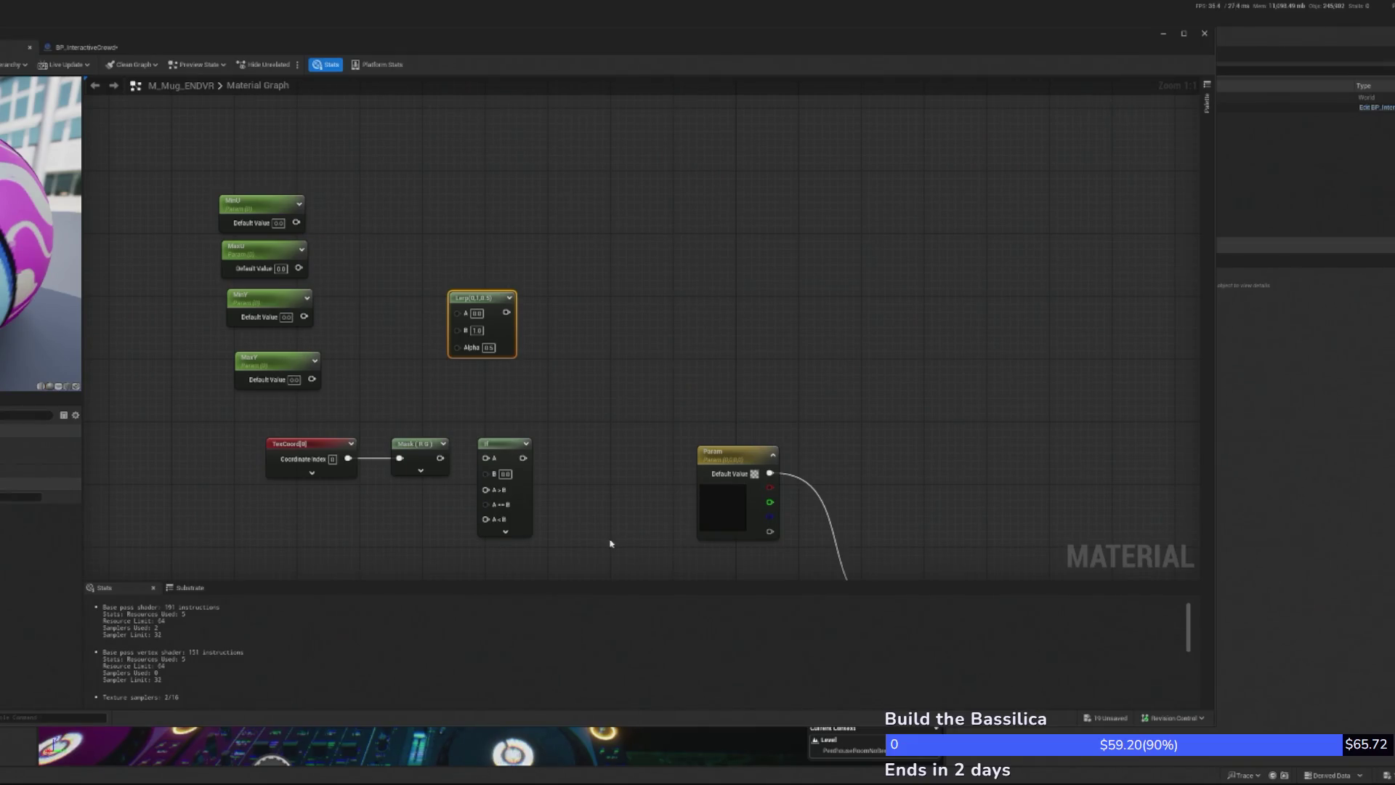
{"action": "left_click_drag", "start_coordinate": [594, 448], "coordinate": [595, 416]}
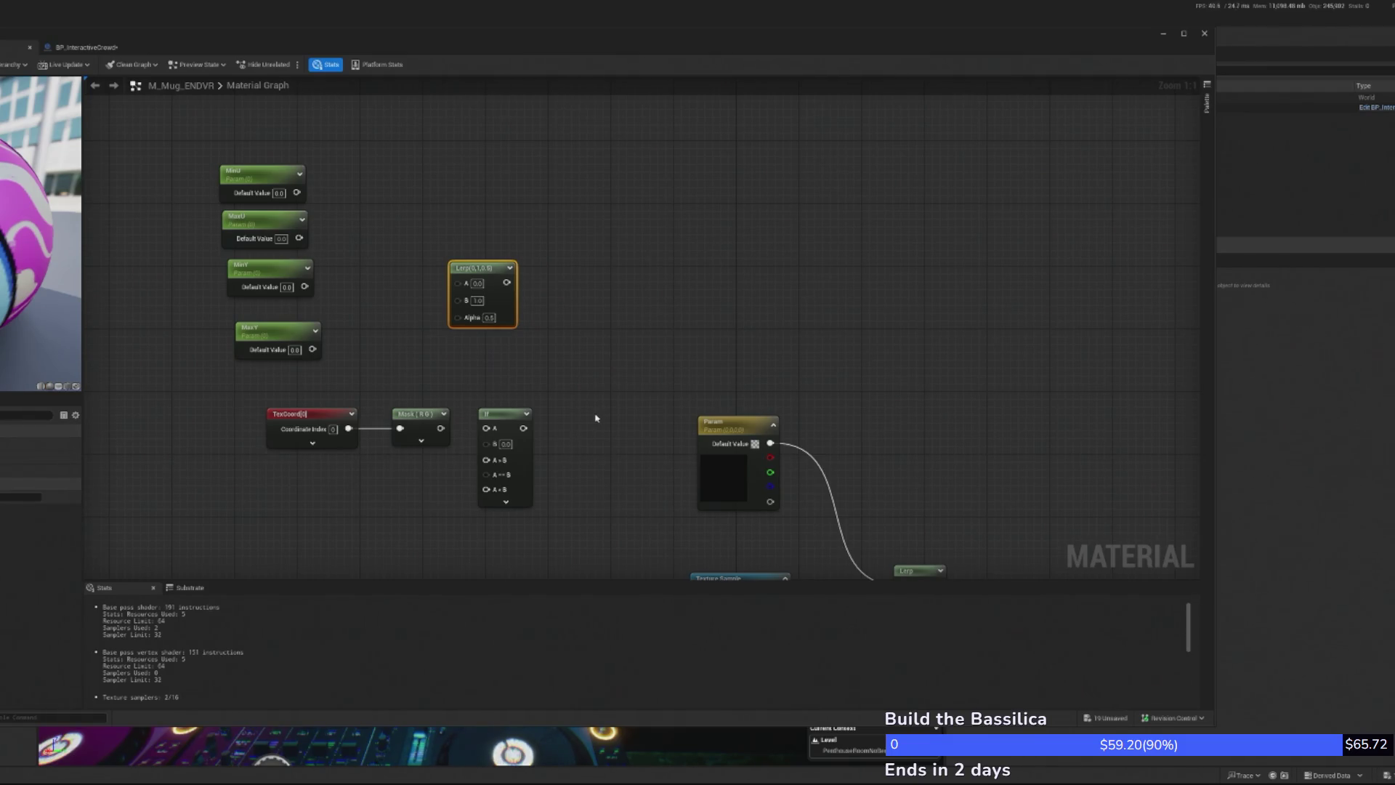
{"action": "left_click_drag", "start_coordinate": [735, 426], "coordinate": [657, 299]}
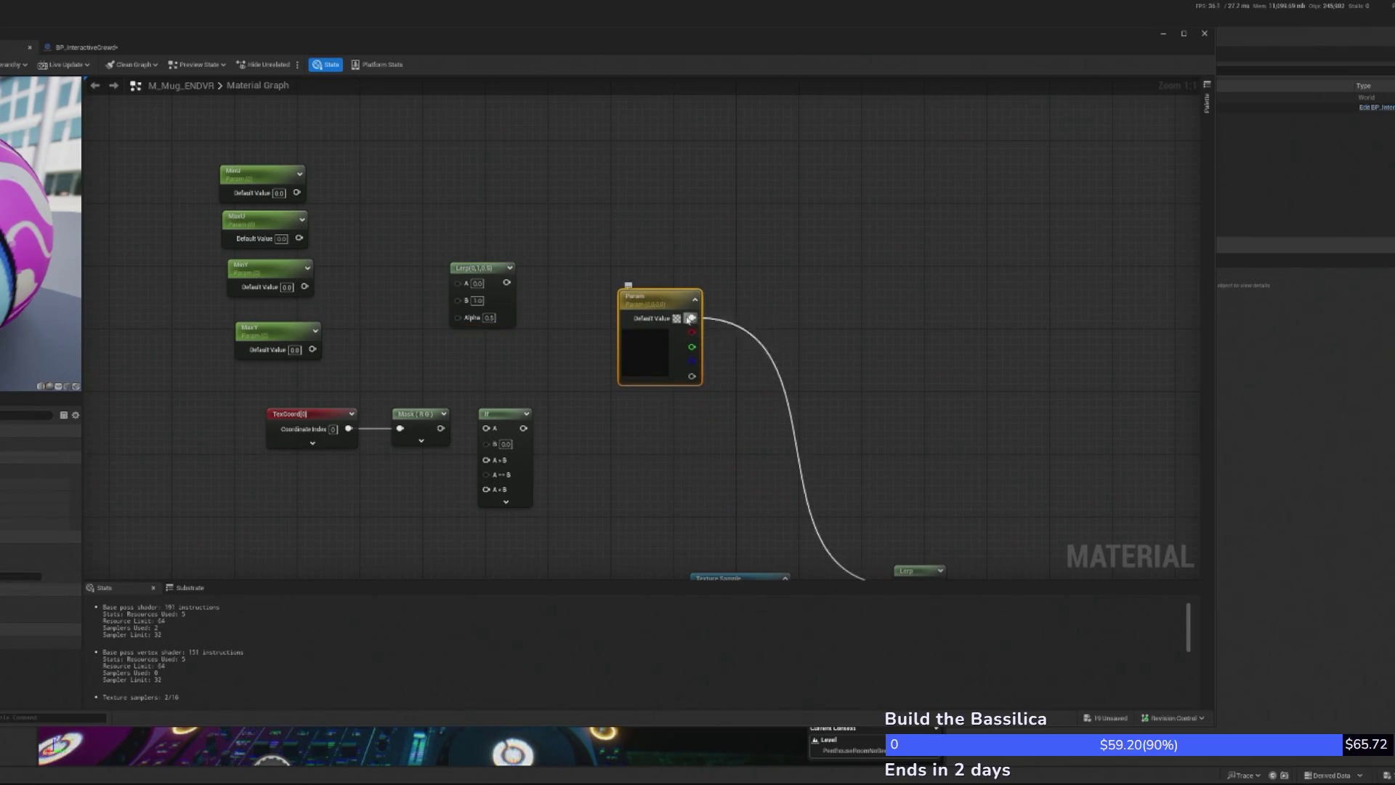
Disconnect the texture parameter from the Lerp and move it and the If node aside
{"action": "left_click", "coordinate": [690, 319], "text": "alt"}
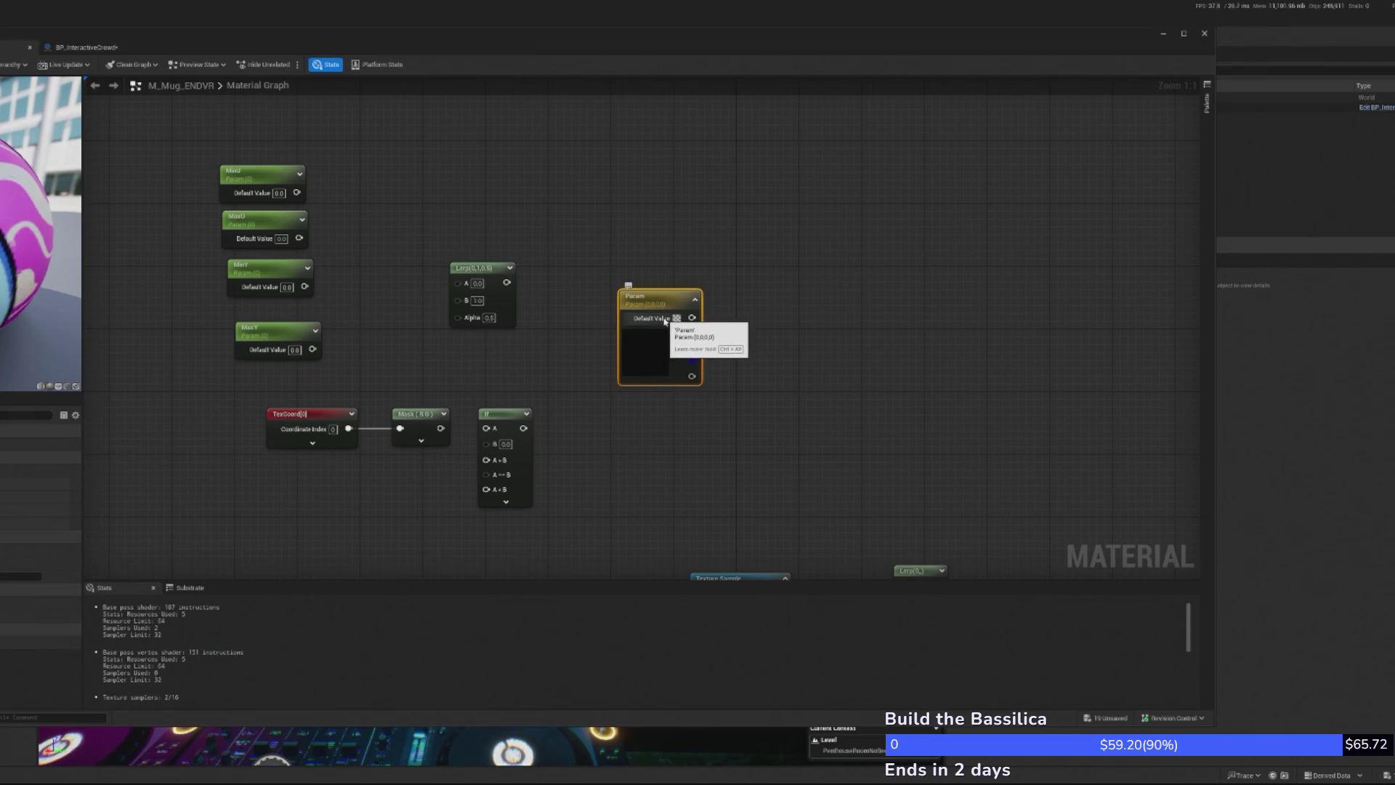
{"action": "left_click_drag", "start_coordinate": [461, 428], "coordinate": [474, 456]}
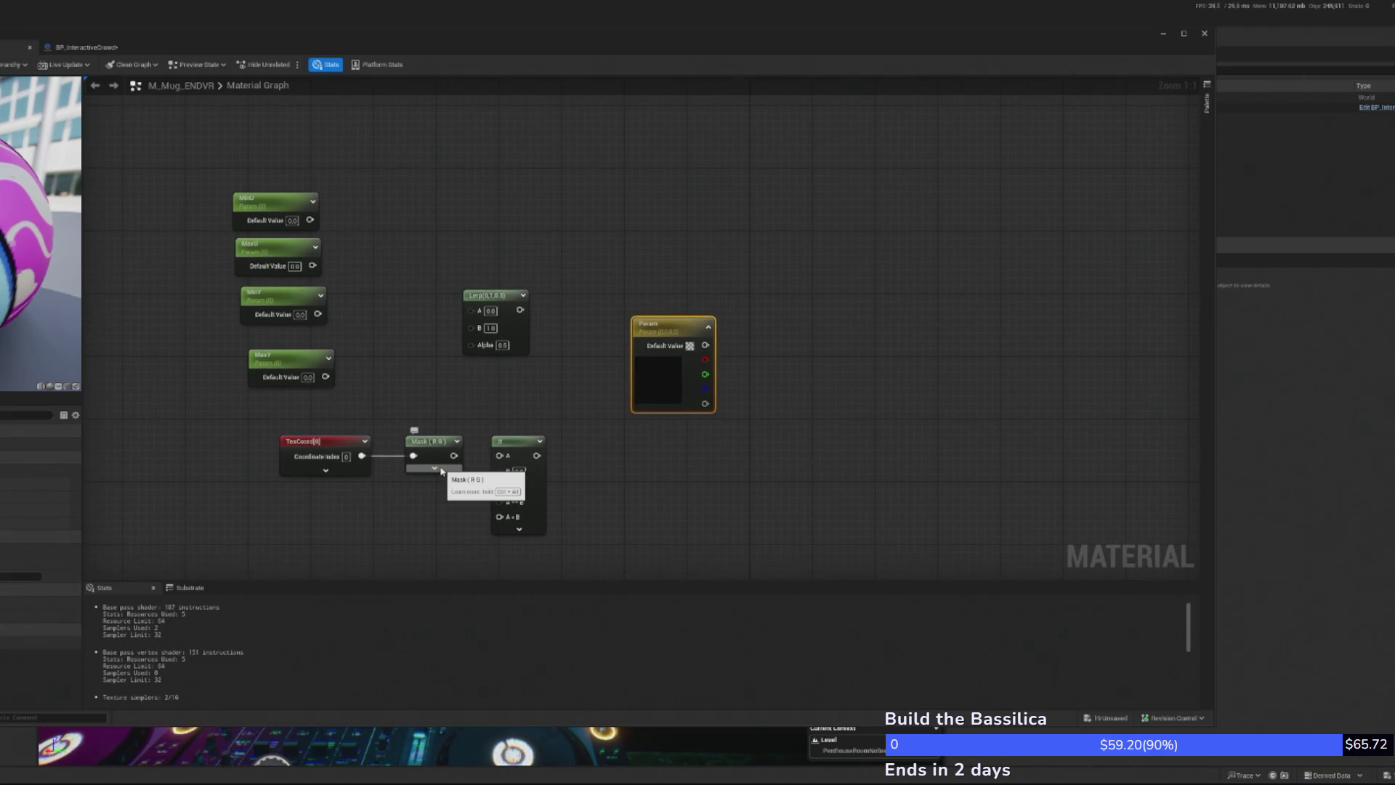
{"action": "mouse_move", "coordinate": [441, 471]}
{"action": "left_mouse_down"}
{"action": "mouse_move", "coordinate": [398, 352]}
{"action": "mouse_move", "coordinate": [445, 389]}
{"action": "left_mouse_up"}
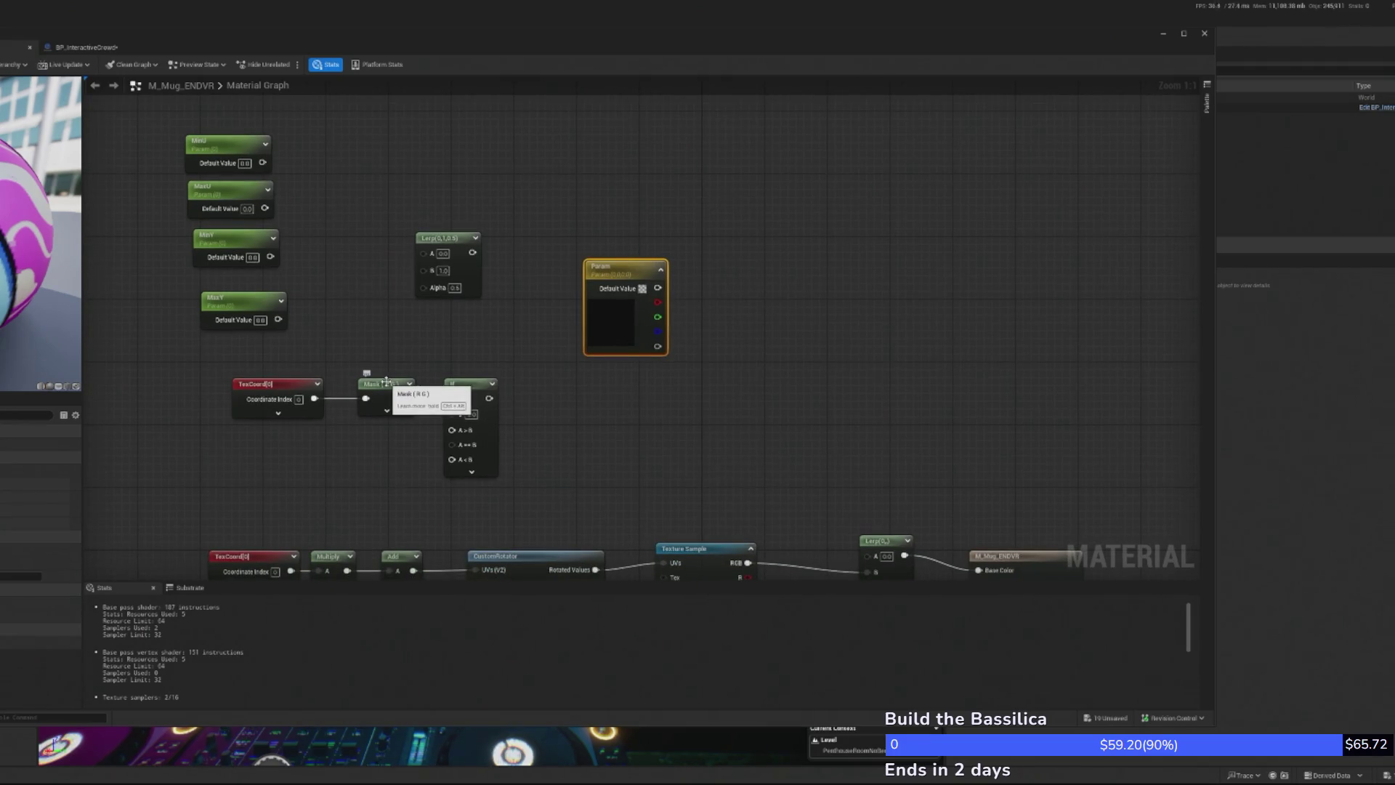
{"action": "left_click_drag", "start_coordinate": [623, 272], "coordinate": [741, 178]}
{"action": "mouse_move", "coordinate": [471, 382]}
{"action": "left_mouse_down"}
{"action": "mouse_move", "coordinate": [495, 413]}
{"action": "mouse_move", "coordinate": [557, 434]}
{"action": "left_mouse_up"}
Copy the Mask node, wire it after the original, and untick G to make Mask (R)
{"action": "left_click", "coordinate": [403, 380]}
{"action": "key", "text": "ctrl+c"}
{"action": "key", "text": "ctrl+v"}
{"action": "left_click_drag", "start_coordinate": [429, 374], "coordinate": [488, 365]}
{"action": "mouse_move", "coordinate": [407, 398]}
{"action": "left_mouse_down"}
{"action": "mouse_move", "coordinate": [570, 430]}
{"action": "mouse_move", "coordinate": [563, 406]}
{"action": "mouse_move", "coordinate": [494, 406]}
{"action": "mouse_move", "coordinate": [475, 390]}
{"action": "left_mouse_up"}
{"action": "left_click", "coordinate": [496, 402]}
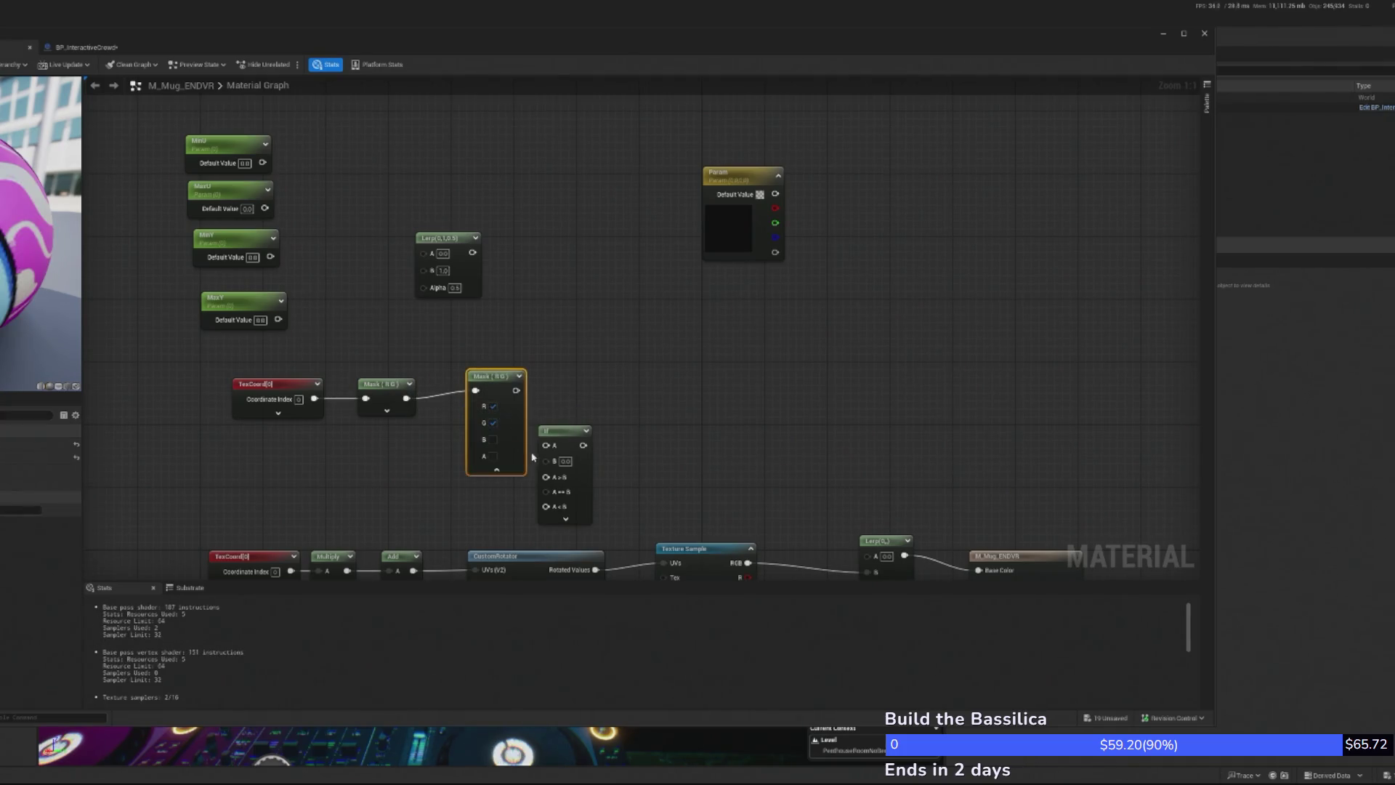
{"action": "left_click", "coordinate": [493, 423]}
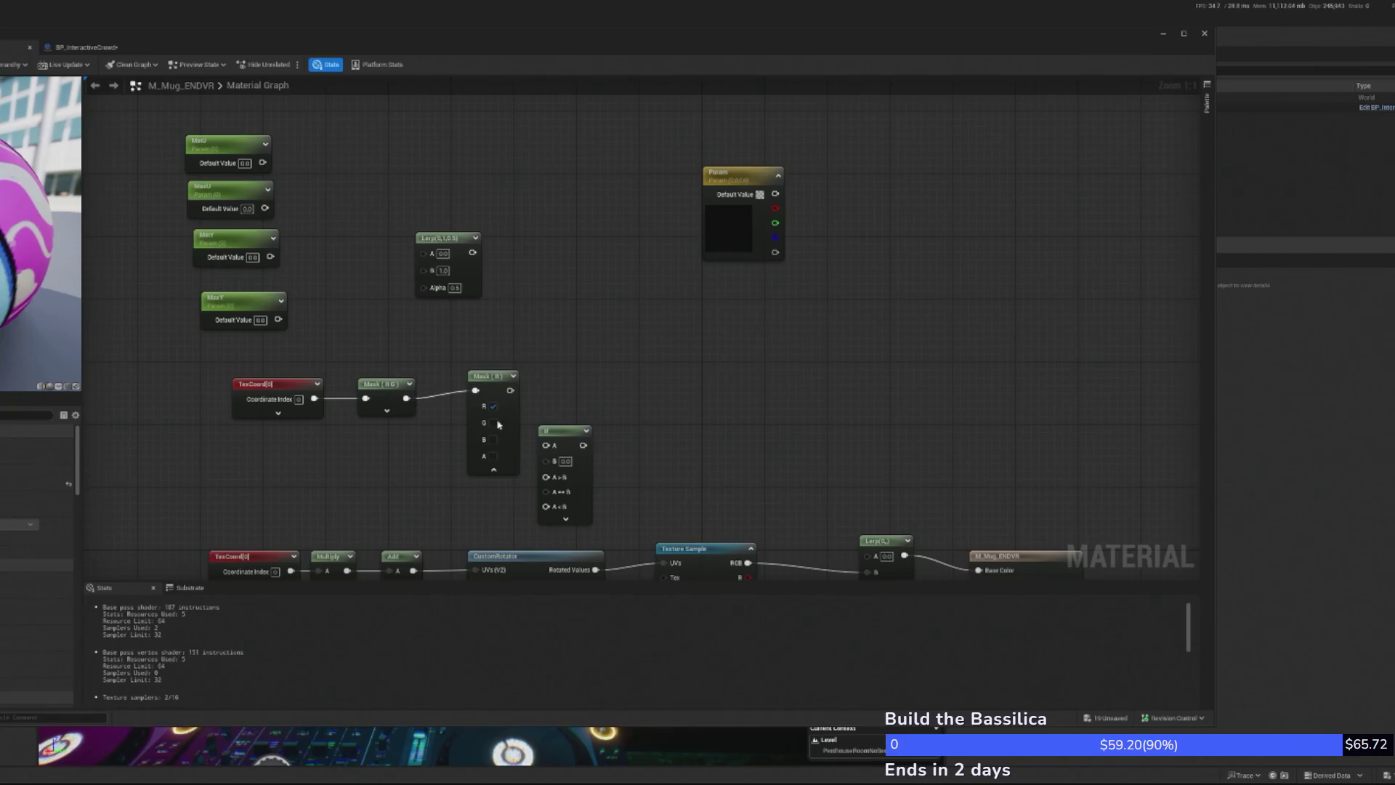
{"action": "left_click", "coordinate": [493, 469]}
Duplicate Mask (R) below as Mask (G) and wire the first Mask into it
{"action": "key", "text": "ctrl+w"}
{"action": "left_click_drag", "start_coordinate": [518, 376], "coordinate": [486, 439]}
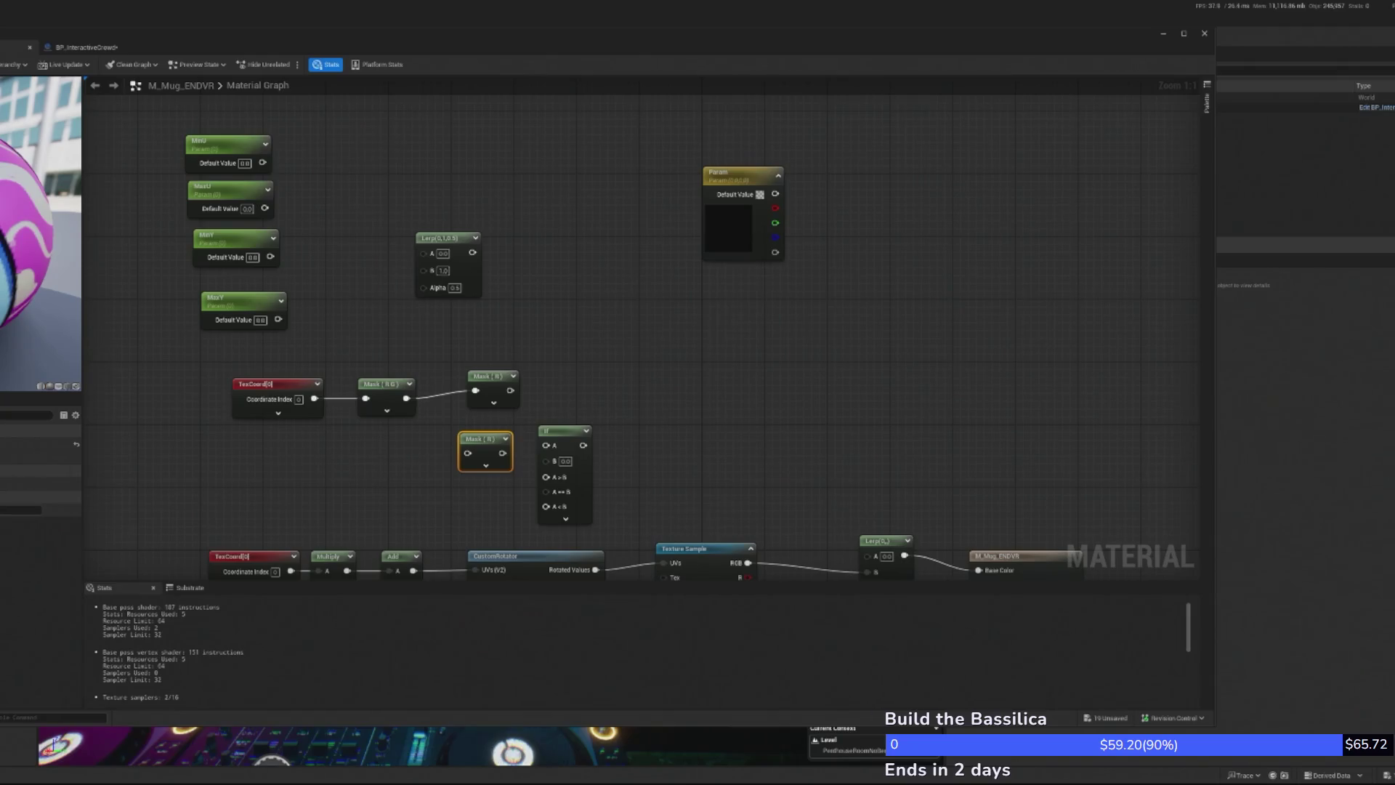
{"action": "left_click_drag", "start_coordinate": [406, 398], "coordinate": [467, 452]}
{"action": "left_click_drag", "start_coordinate": [484, 376], "coordinate": [466, 385]}
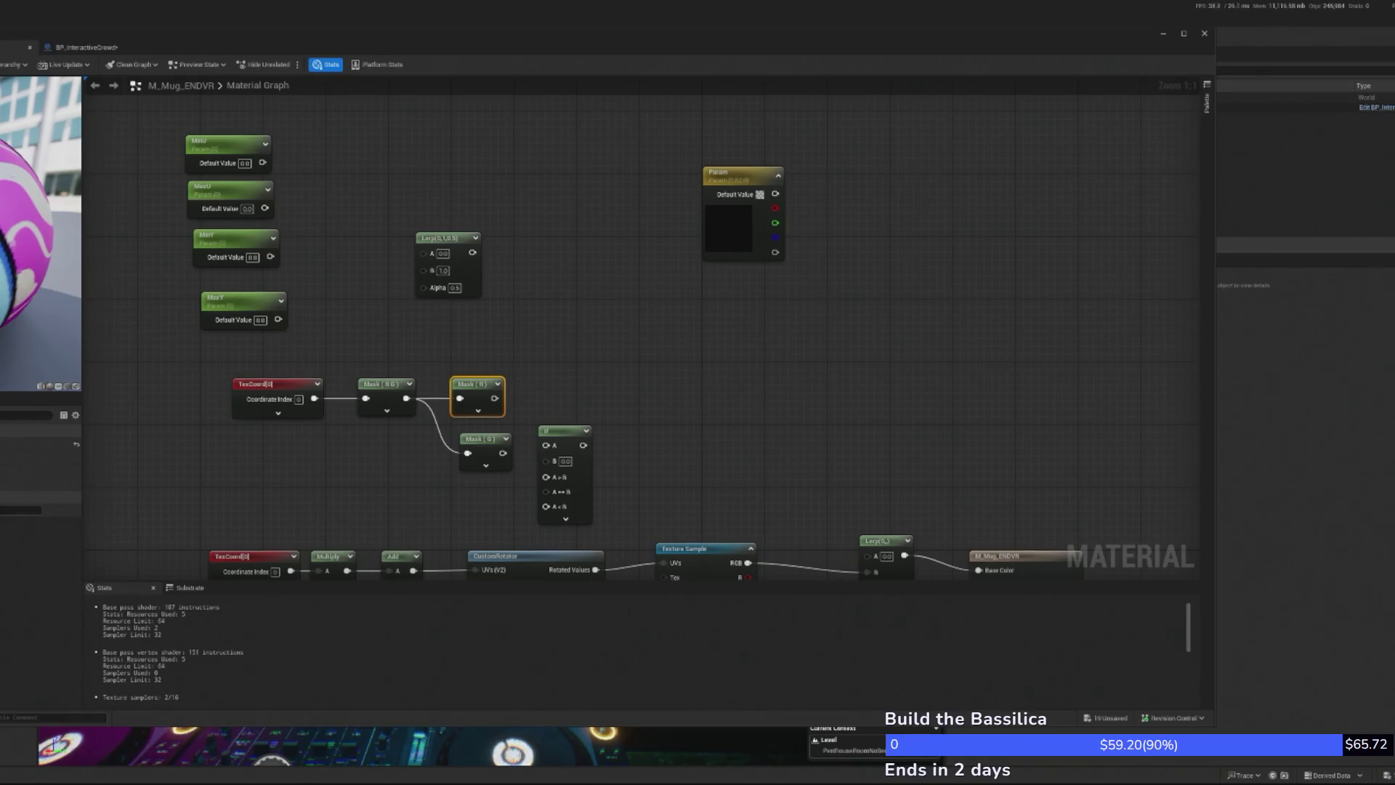
{"action": "left_click_drag", "start_coordinate": [526, 374], "coordinate": [526, 365]}
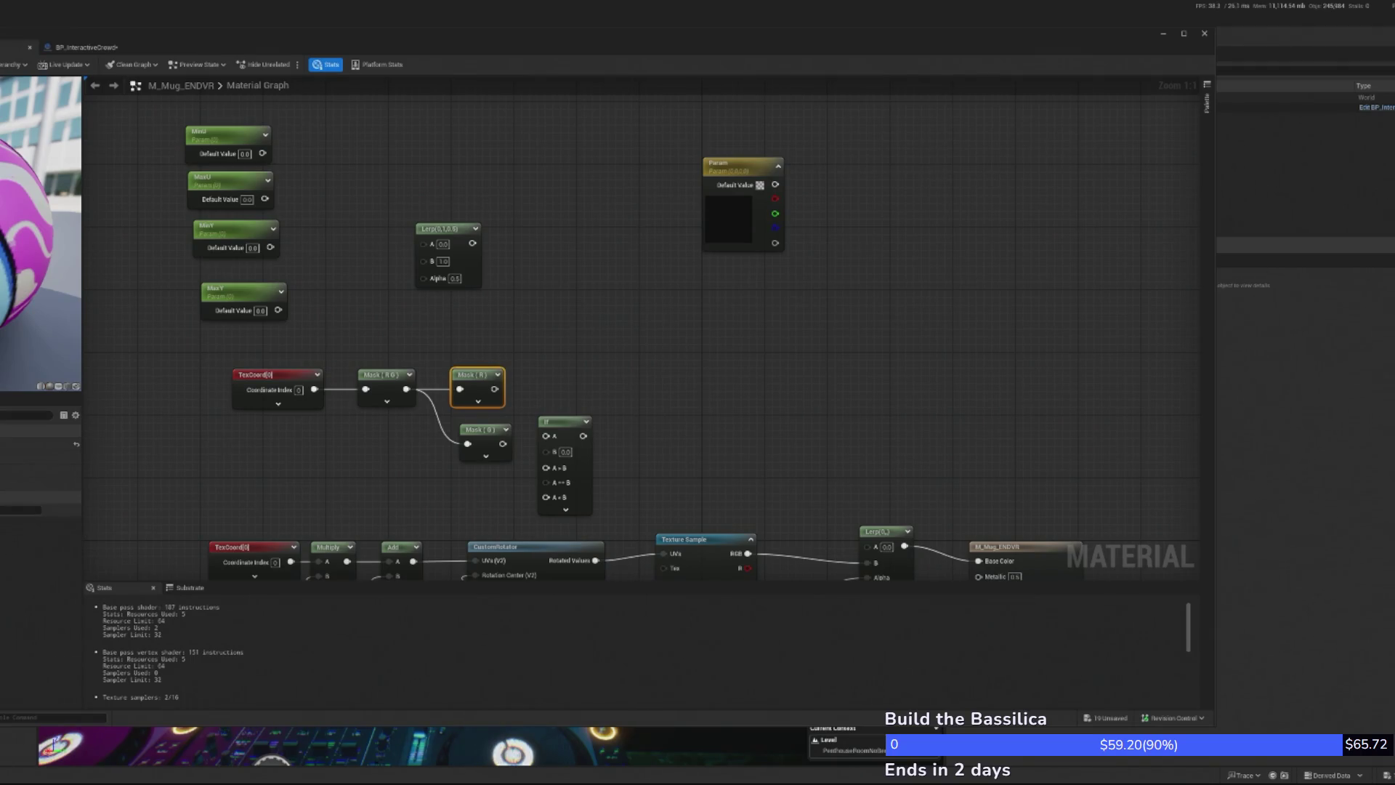
Set defaults MinU 0.2, MaxU 0.8, MinV 0.2, MaxV 0.8, and raise the If node beside the masks
{"action": "left_click", "coordinate": [199, 156]}
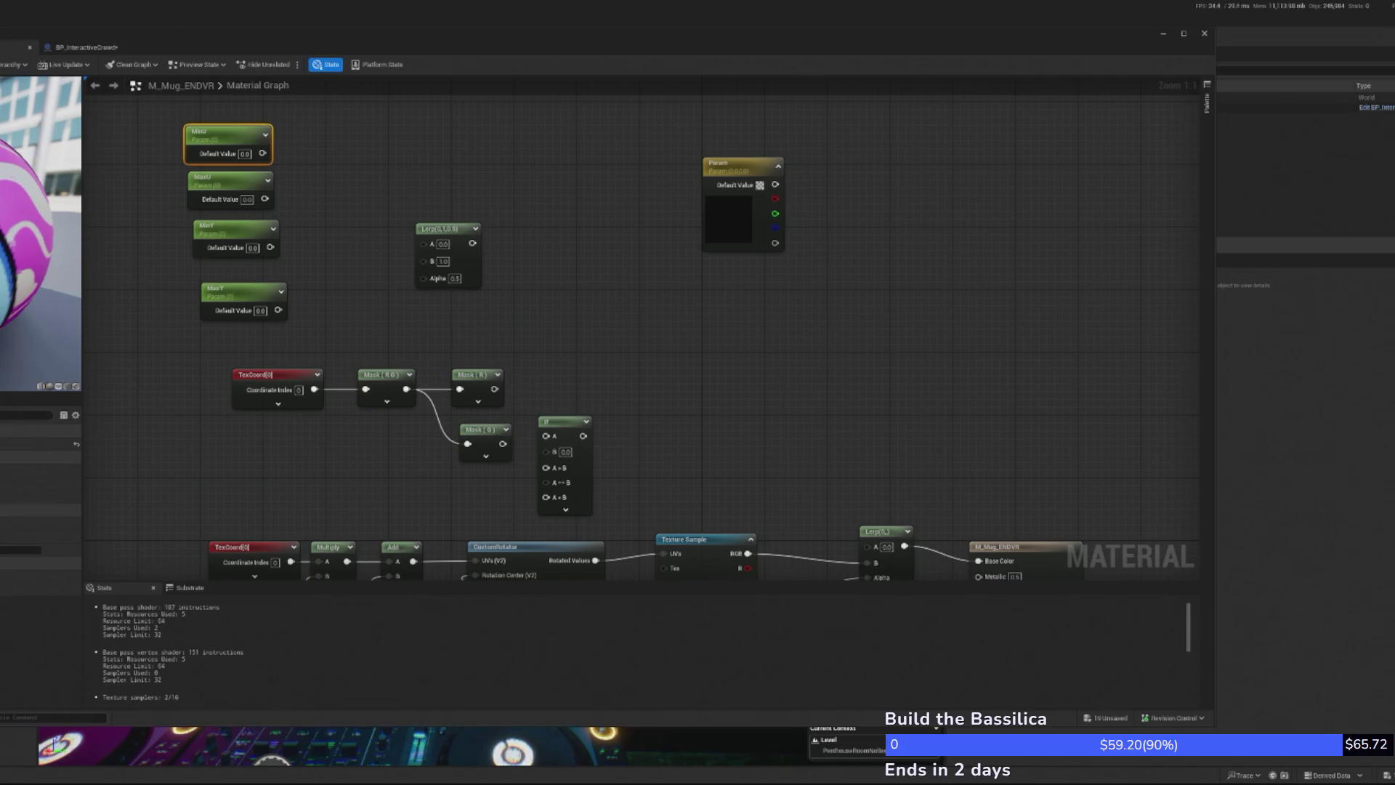
{"action": "type", "text": "0.2"}
{"action": "key", "text": "Return"}
{"action": "left_click", "coordinate": [247, 199]}
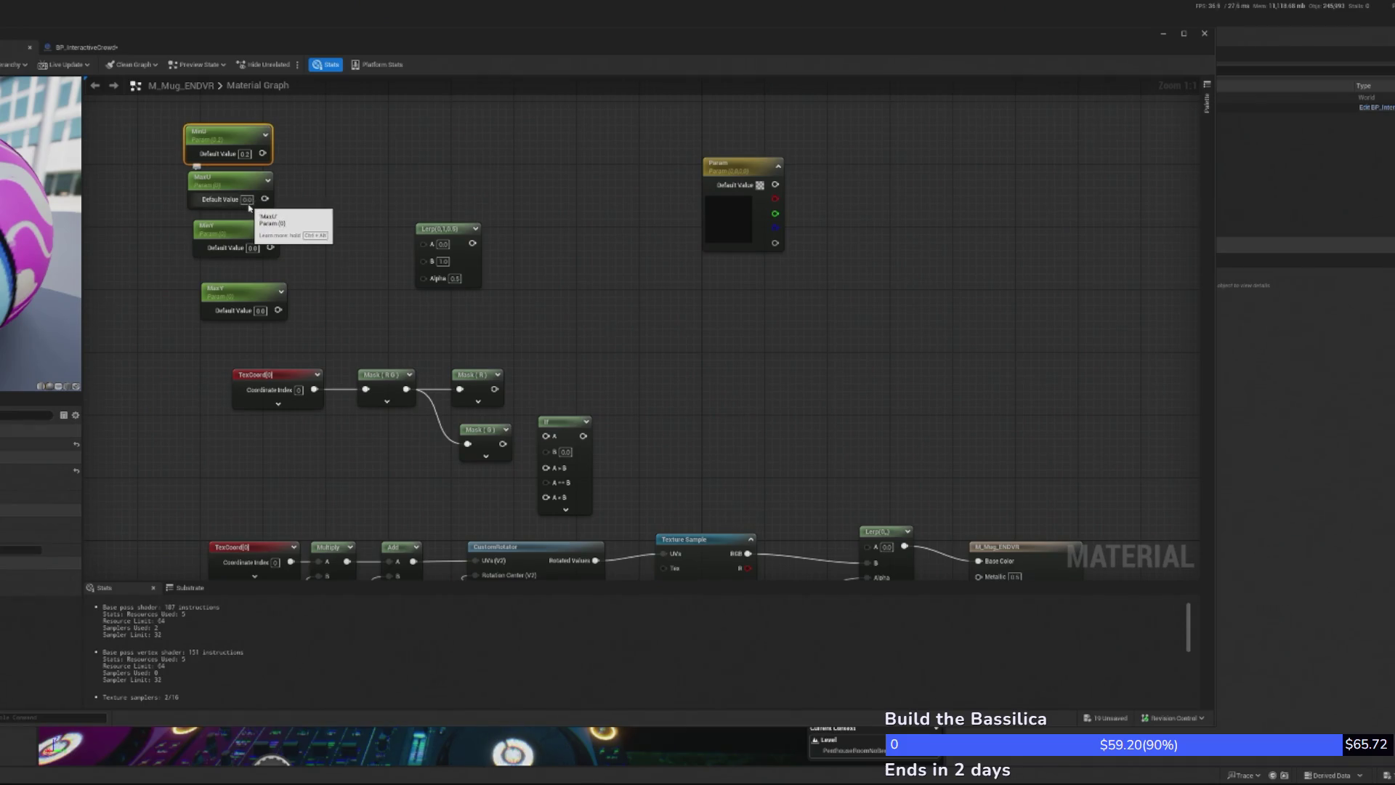
{"action": "type", "text": "0.8"}
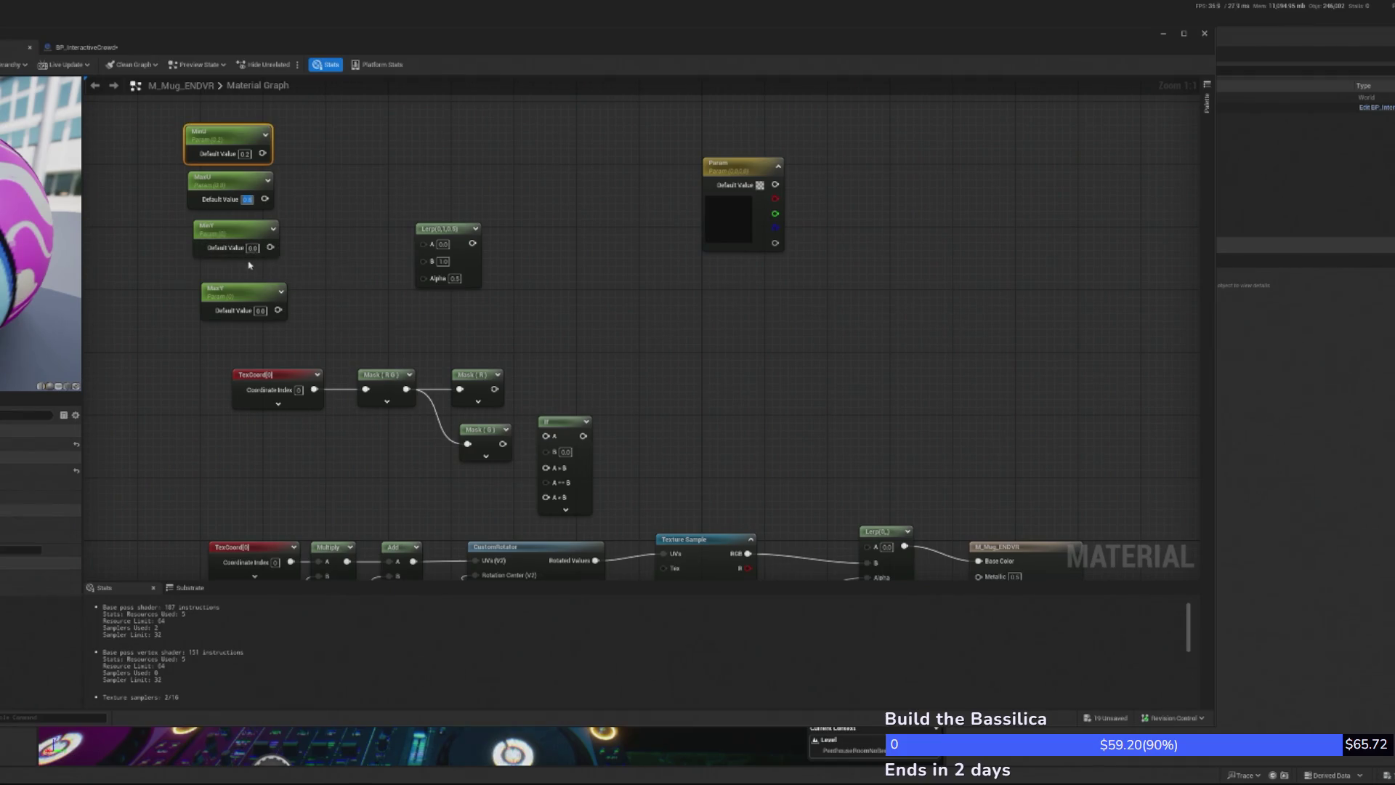
{"action": "left_click", "coordinate": [252, 248]}
{"action": "type", "text": "0.2"}
{"action": "key", "text": "Return"}
{"action": "left_click", "coordinate": [260, 310]}
{"action": "type", "text": "0.8"}
{"action": "key", "text": "Return"}
{"action": "left_click_drag", "start_coordinate": [562, 430], "coordinate": [576, 360]}
{"action": "left_click", "coordinate": [472, 428]}
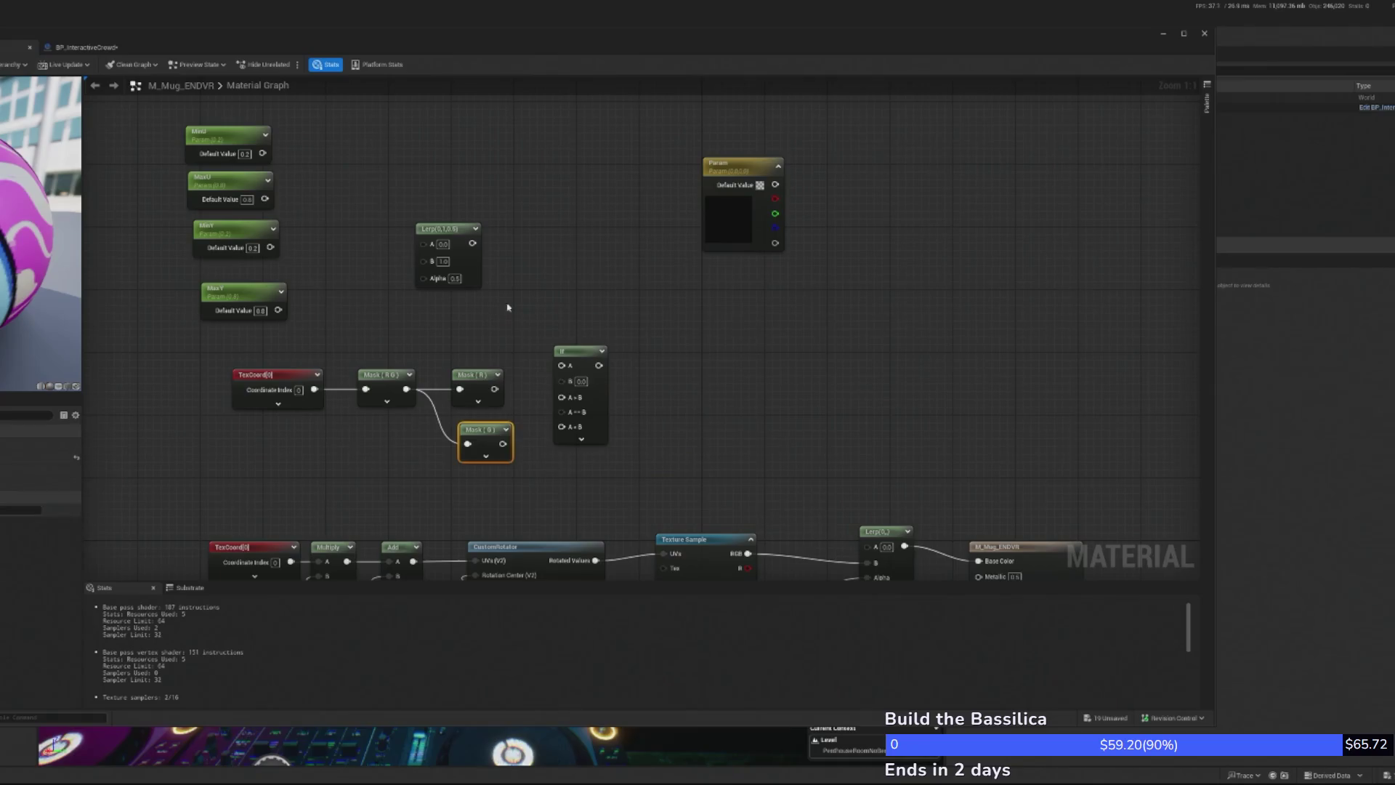
Wire Mask (R) into the If node's A pin and MinU into its B pin
{"action": "left_click_drag", "start_coordinate": [580, 359], "coordinate": [689, 359]}
{"action": "left_click_drag", "start_coordinate": [483, 439], "coordinate": [537, 397]}
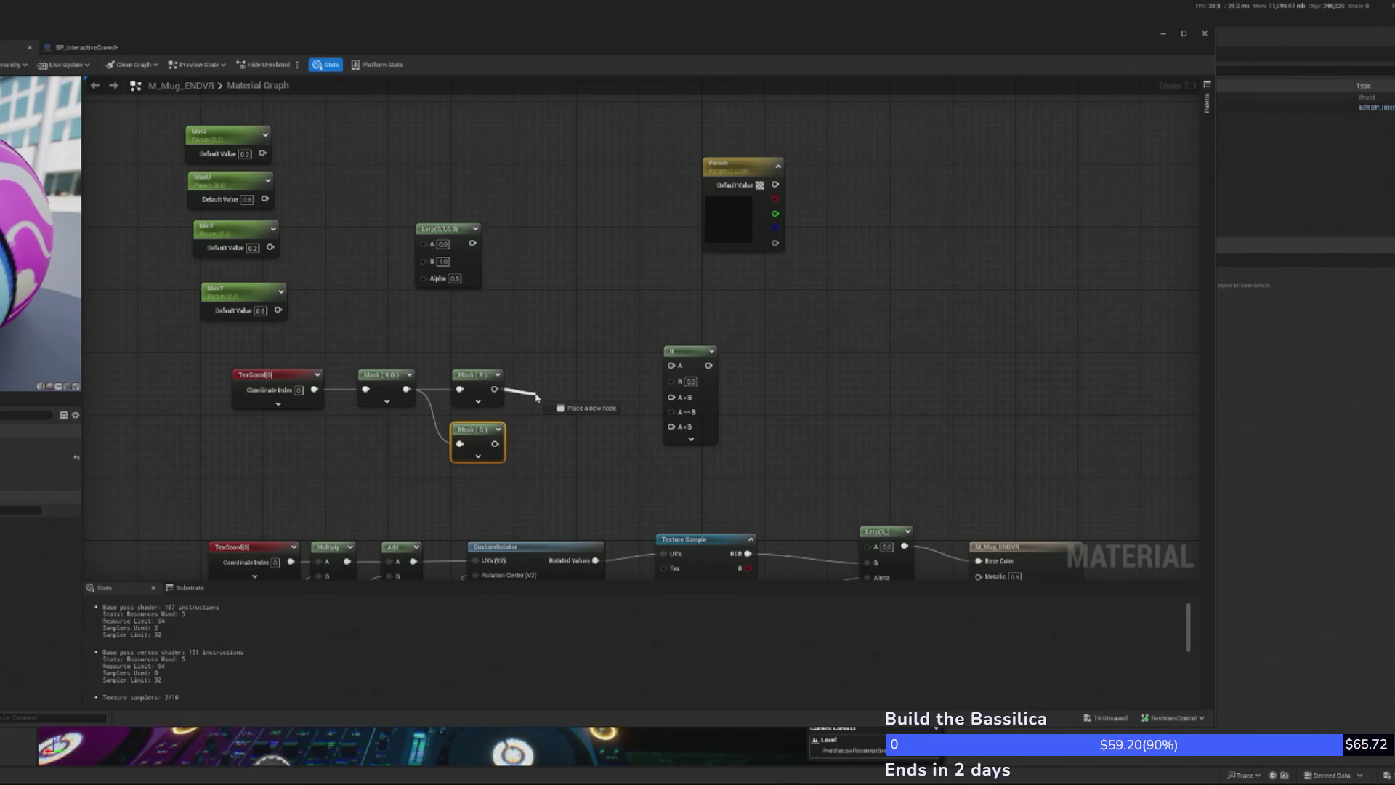
{"action": "left_click_drag", "start_coordinate": [537, 397], "coordinate": [539, 389]}
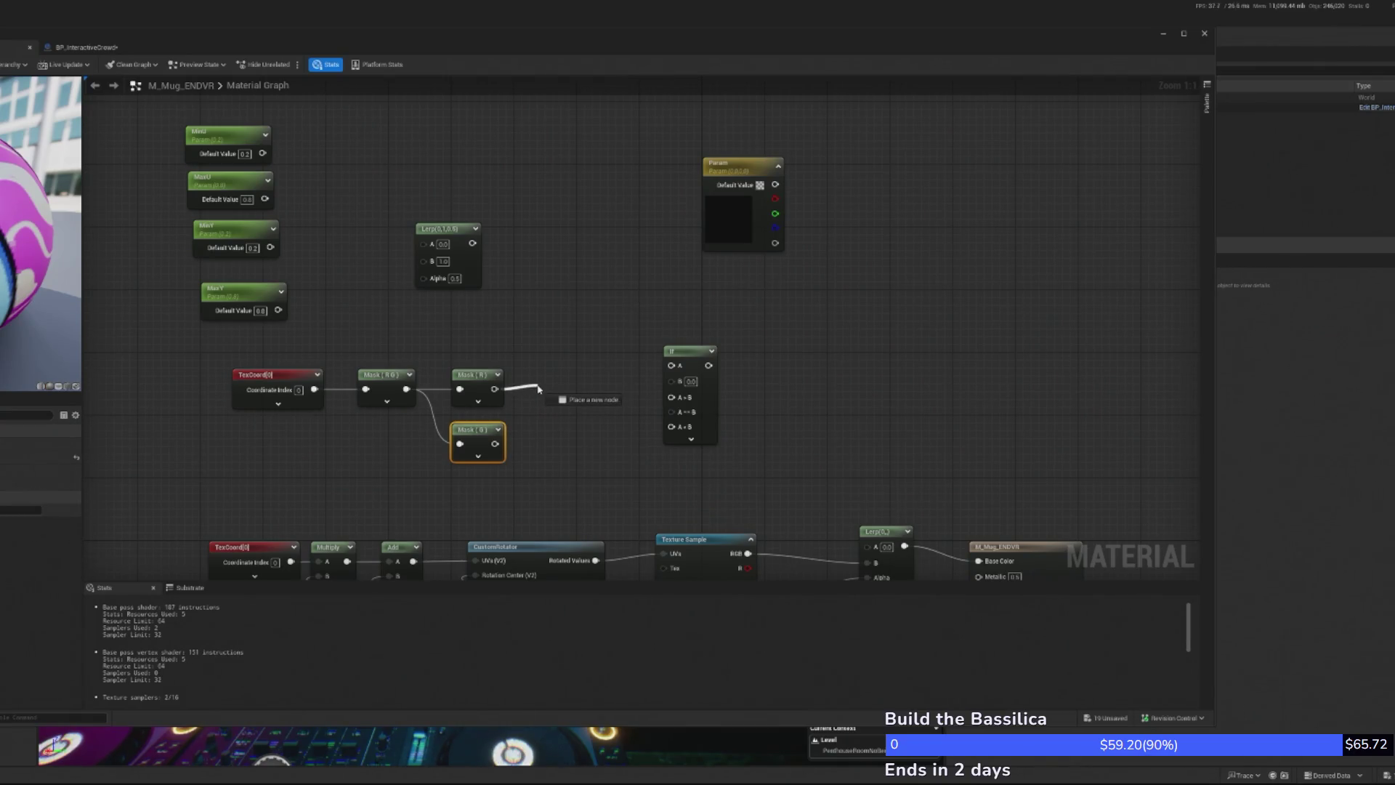
{"action": "left_click_drag", "start_coordinate": [539, 389], "coordinate": [539, 389]}
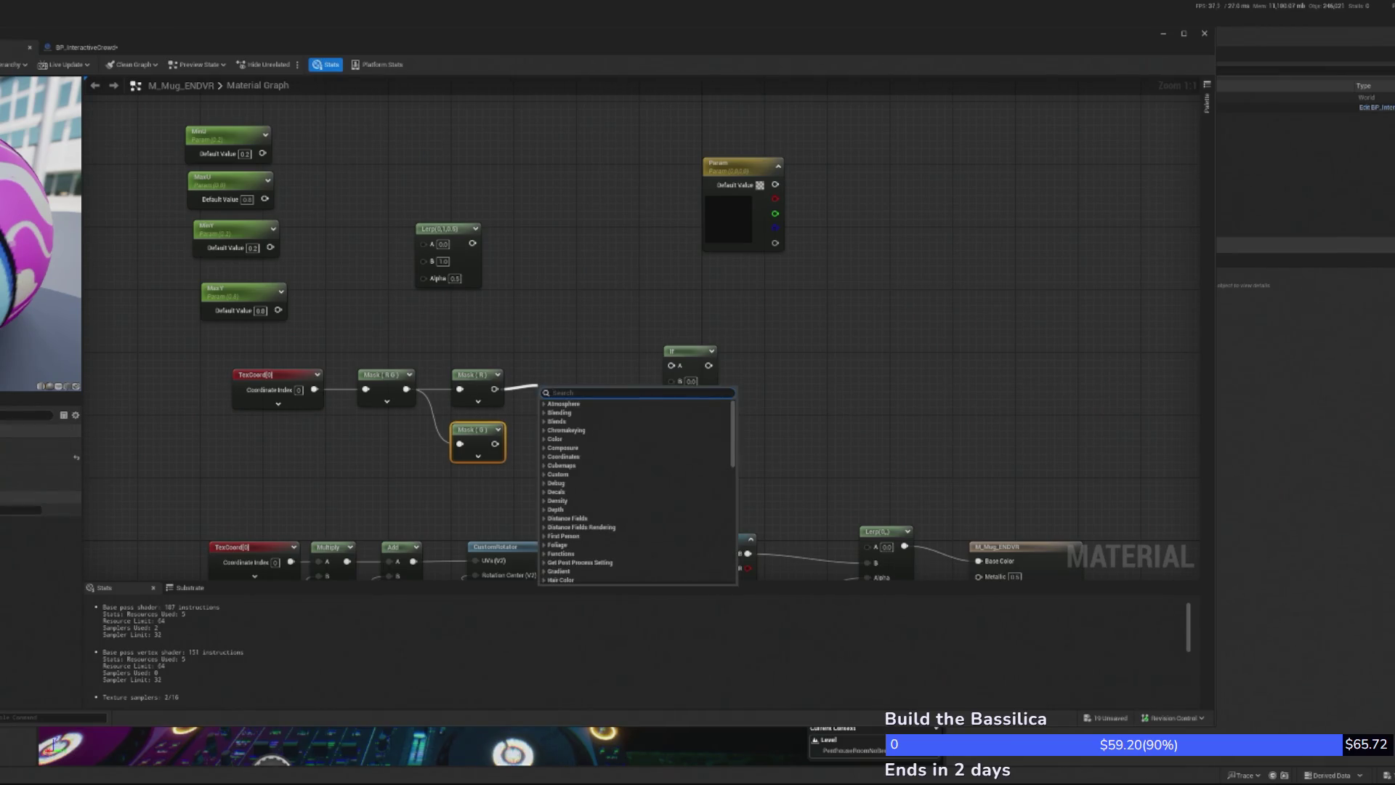
{"action": "key", "text": "Escape"}
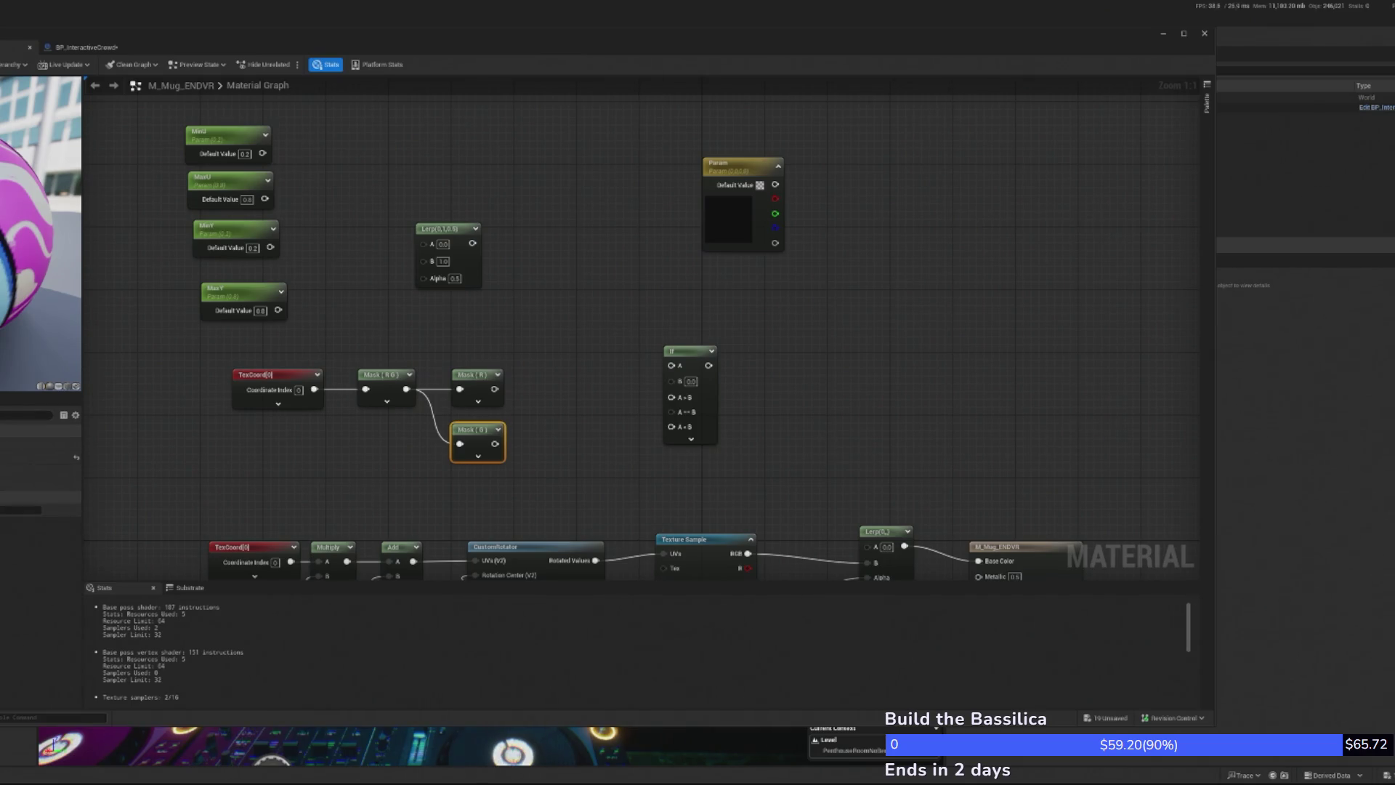
{"action": "mouse_move", "coordinate": [494, 389]}
{"action": "left_mouse_down"}
{"action": "mouse_move", "coordinate": [672, 396]}
{"action": "mouse_move", "coordinate": [671, 366]}
{"action": "left_mouse_up"}
{"action": "mouse_move", "coordinate": [259, 145]}
{"action": "left_mouse_down"}
{"action": "mouse_move", "coordinate": [579, 410]}
{"action": "mouse_move", "coordinate": [618, 410]}
{"action": "mouse_move", "coordinate": [671, 380]}
{"action": "left_mouse_up"}
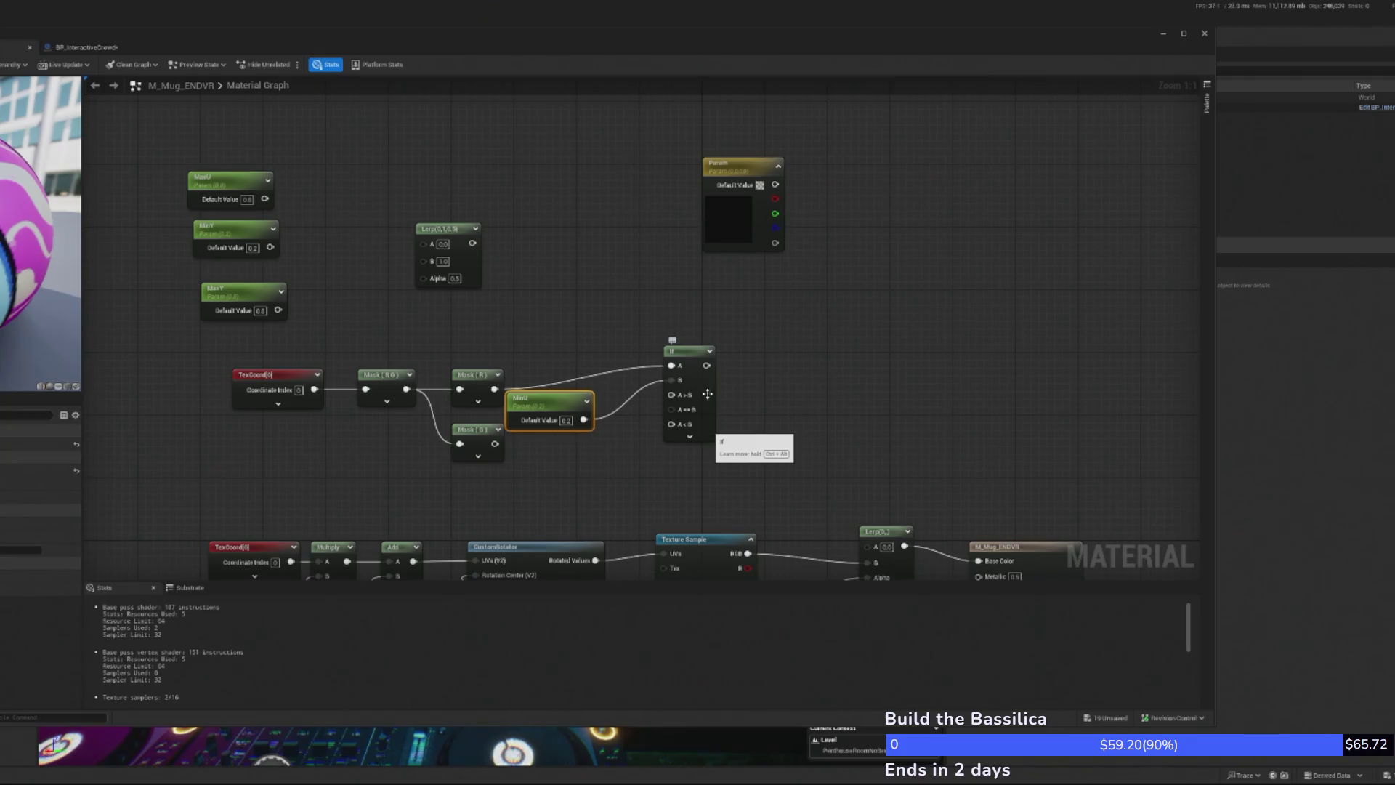
{"action": "mouse_move", "coordinate": [677, 358]}
{"action": "left_mouse_down"}
{"action": "mouse_move", "coordinate": [684, 373]}
{"action": "mouse_move", "coordinate": [649, 381]}
{"action": "left_mouse_up"}
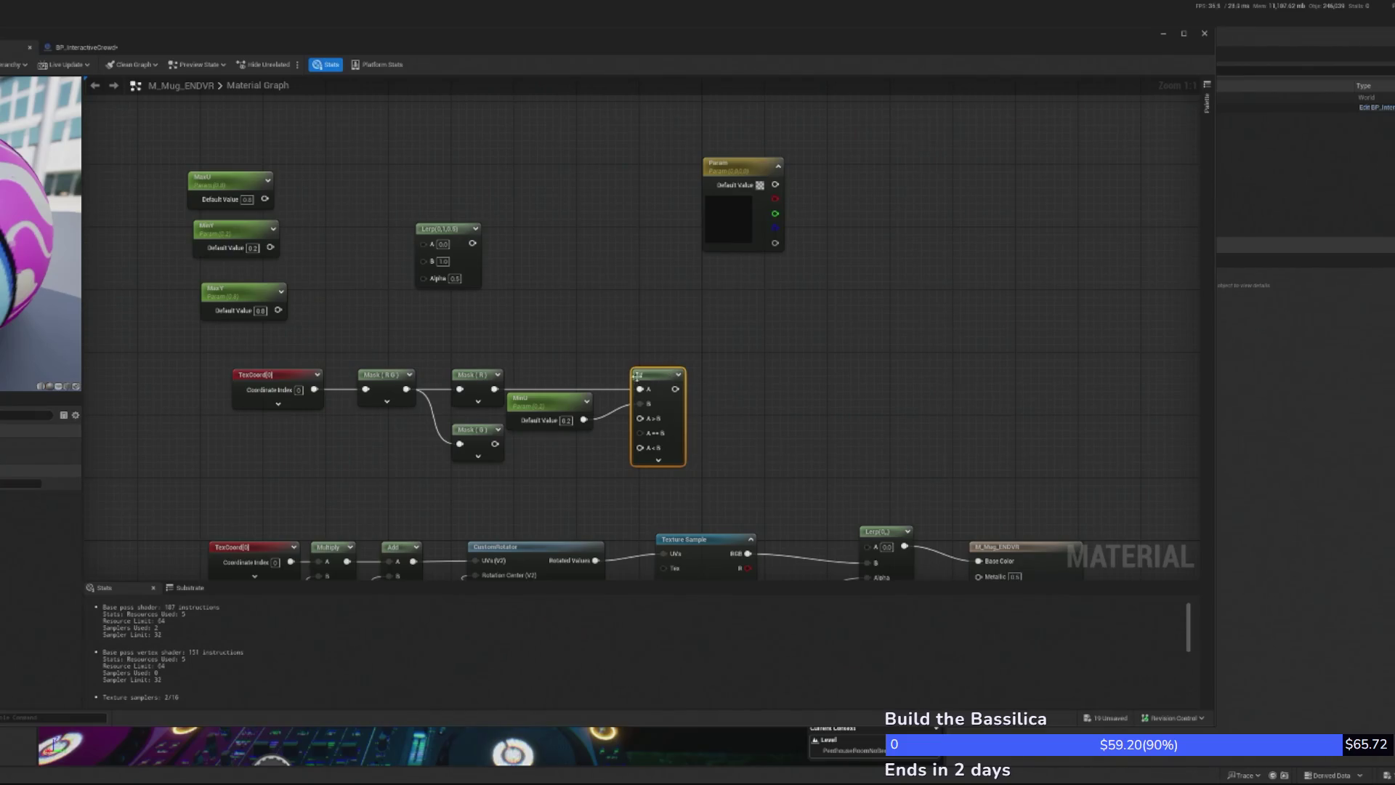
Shift the TexCoord-to-If chain up and right, and duplicate the If node below it
{"action": "mouse_move", "coordinate": [258, 356]}
{"action": "left_mouse_down"}
{"action": "mouse_move", "coordinate": [509, 417]}
{"action": "mouse_move", "coordinate": [512, 436]}
{"action": "left_mouse_up"}
{"action": "left_click_drag", "start_coordinate": [247, 351], "coordinate": [690, 467]}
{"action": "left_click_drag", "start_coordinate": [658, 374], "coordinate": [711, 327]}
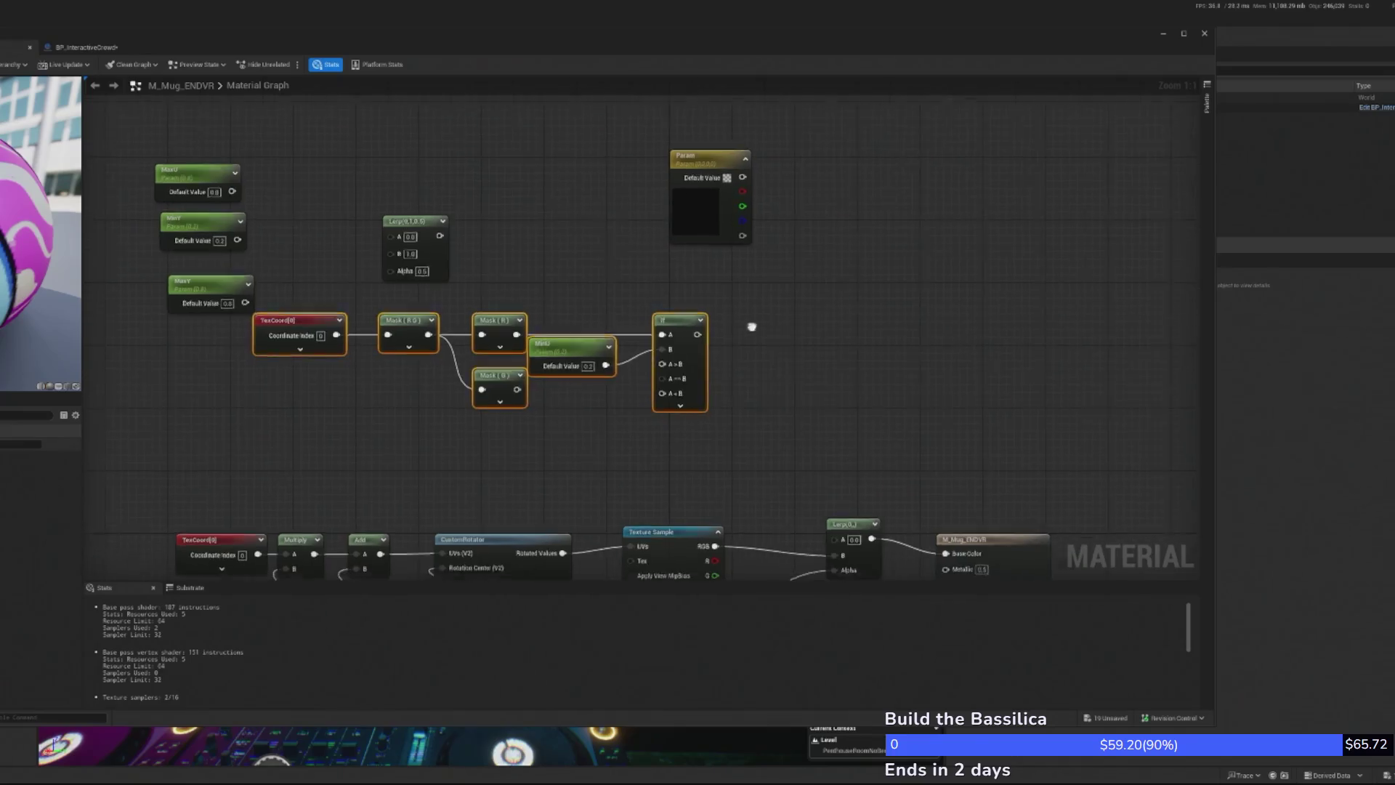
{"action": "left_click", "coordinate": [650, 317]}
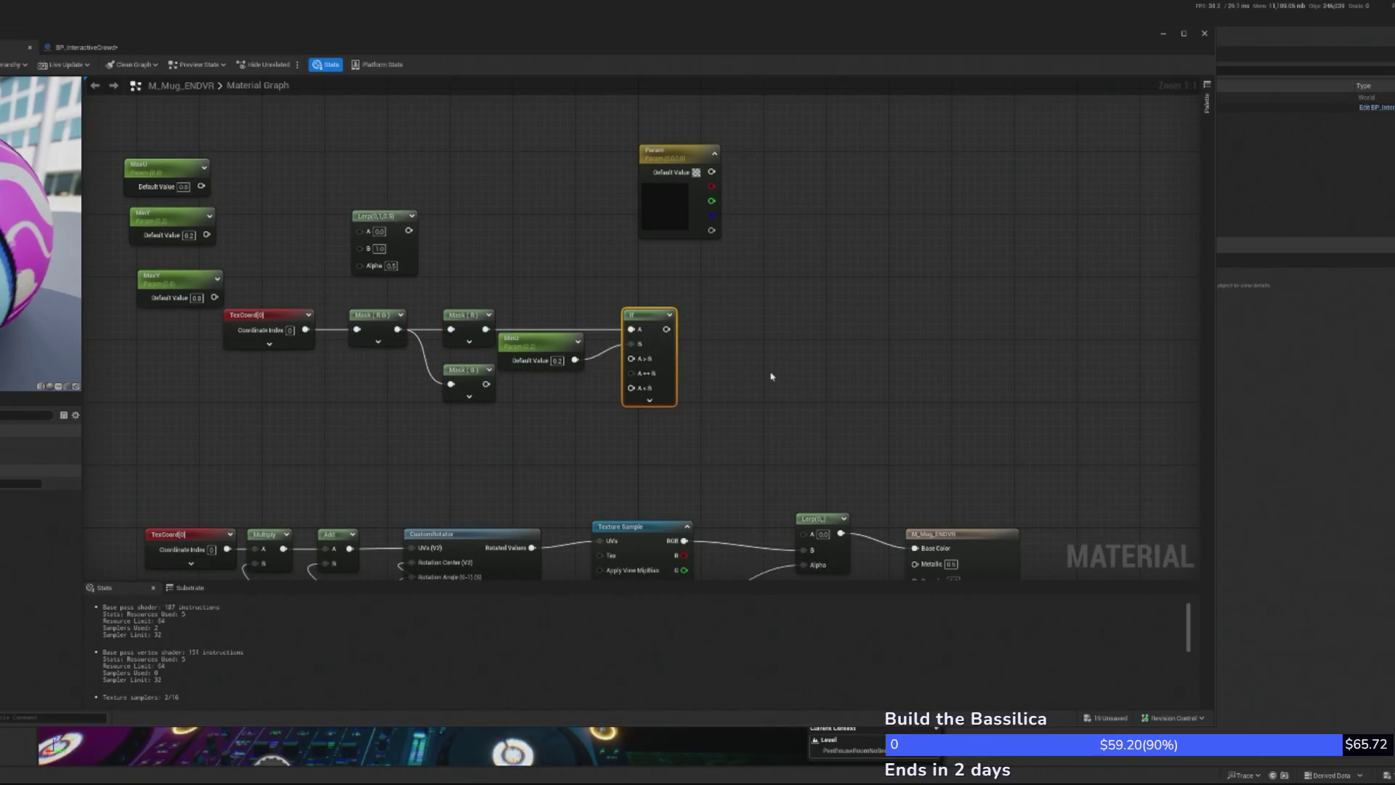
{"action": "key", "text": "ctrl+d"}
{"action": "mouse_move", "coordinate": [787, 371]}
{"action": "left_mouse_down"}
{"action": "mouse_move", "coordinate": [671, 383]}
{"action": "mouse_move", "coordinate": [647, 414]}
{"action": "left_mouse_up"}
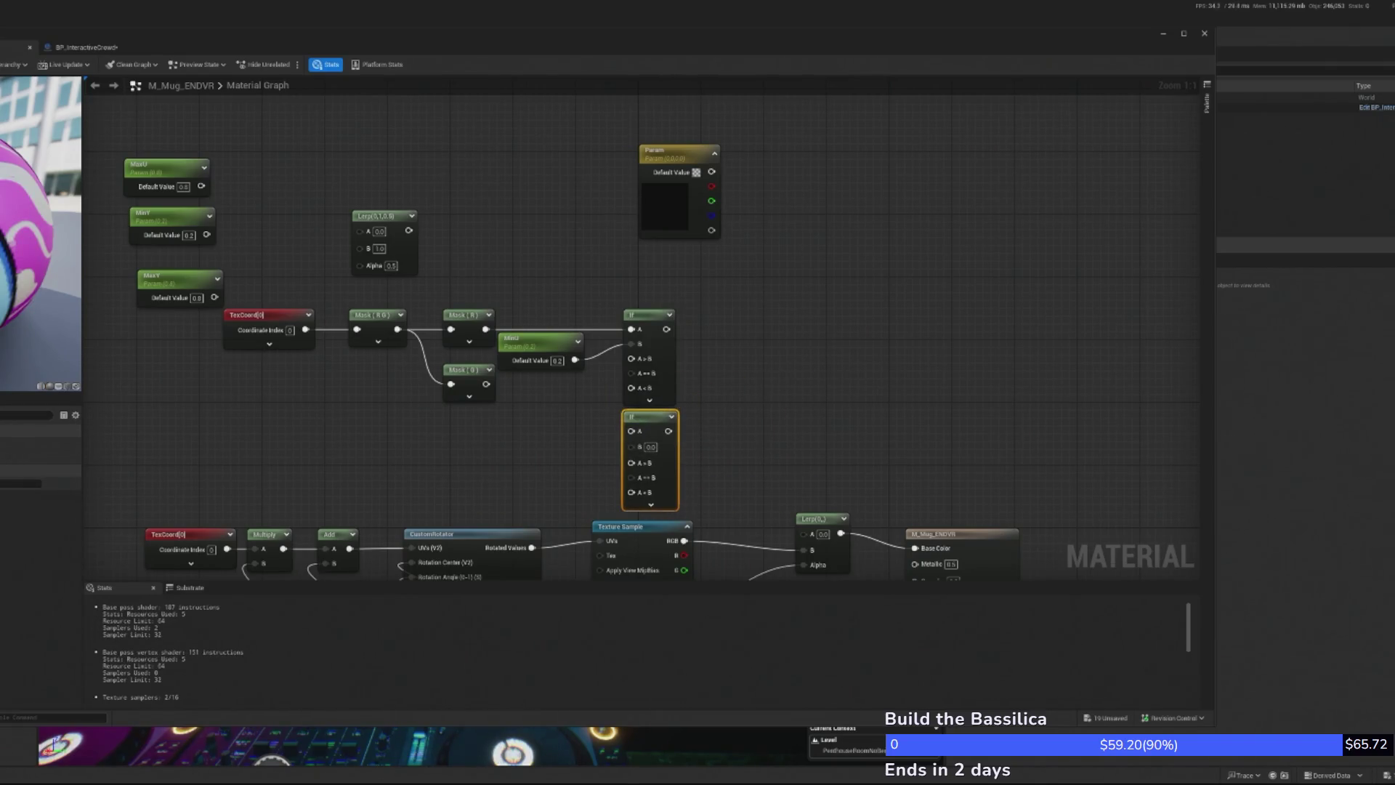
Move the Param node up, try routing Mask (R) to the lower If, and add a Constant node
{"action": "left_click_drag", "start_coordinate": [695, 196], "coordinate": [760, 136]}
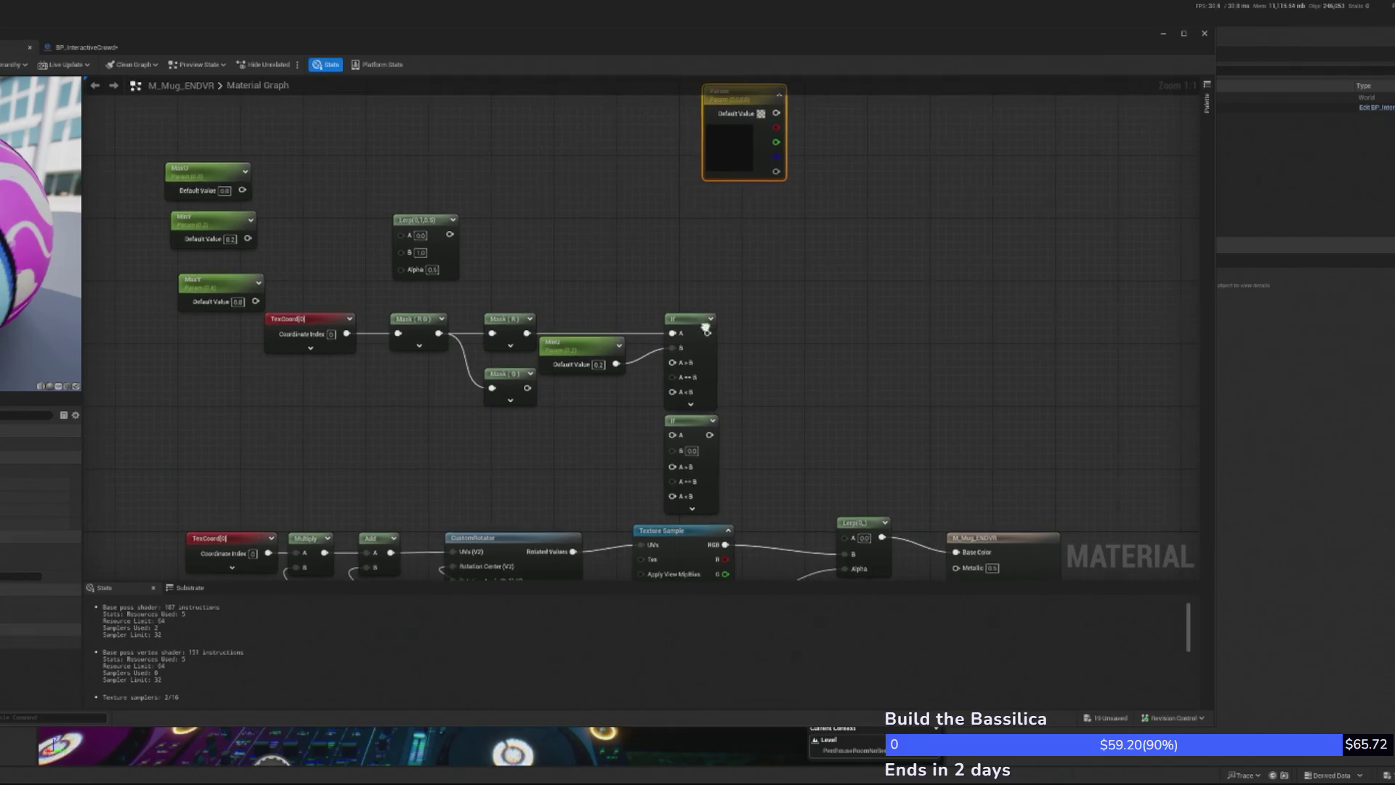
{"action": "left_click_drag", "start_coordinate": [530, 333], "coordinate": [675, 434]}
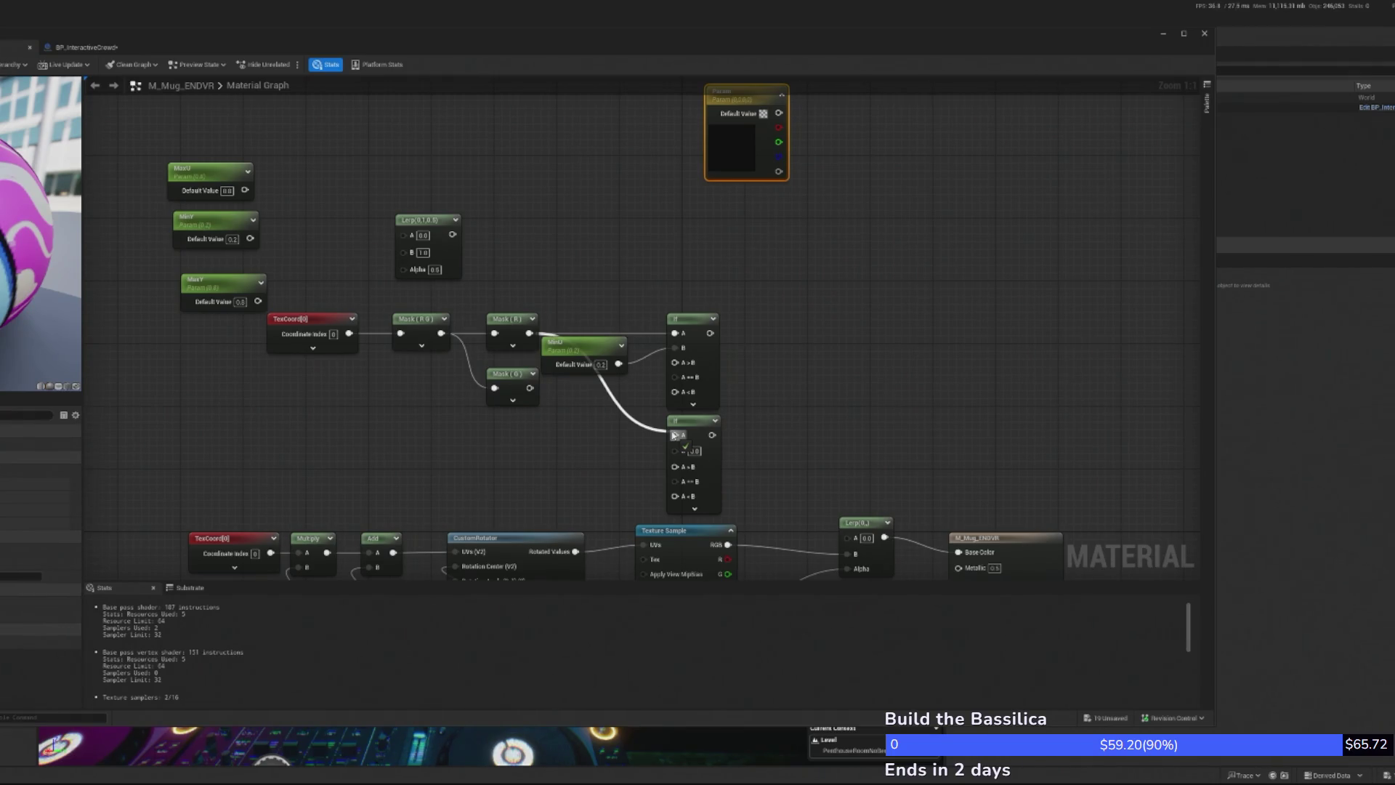
{"action": "left_click_drag", "start_coordinate": [674, 434], "coordinate": [651, 427]}
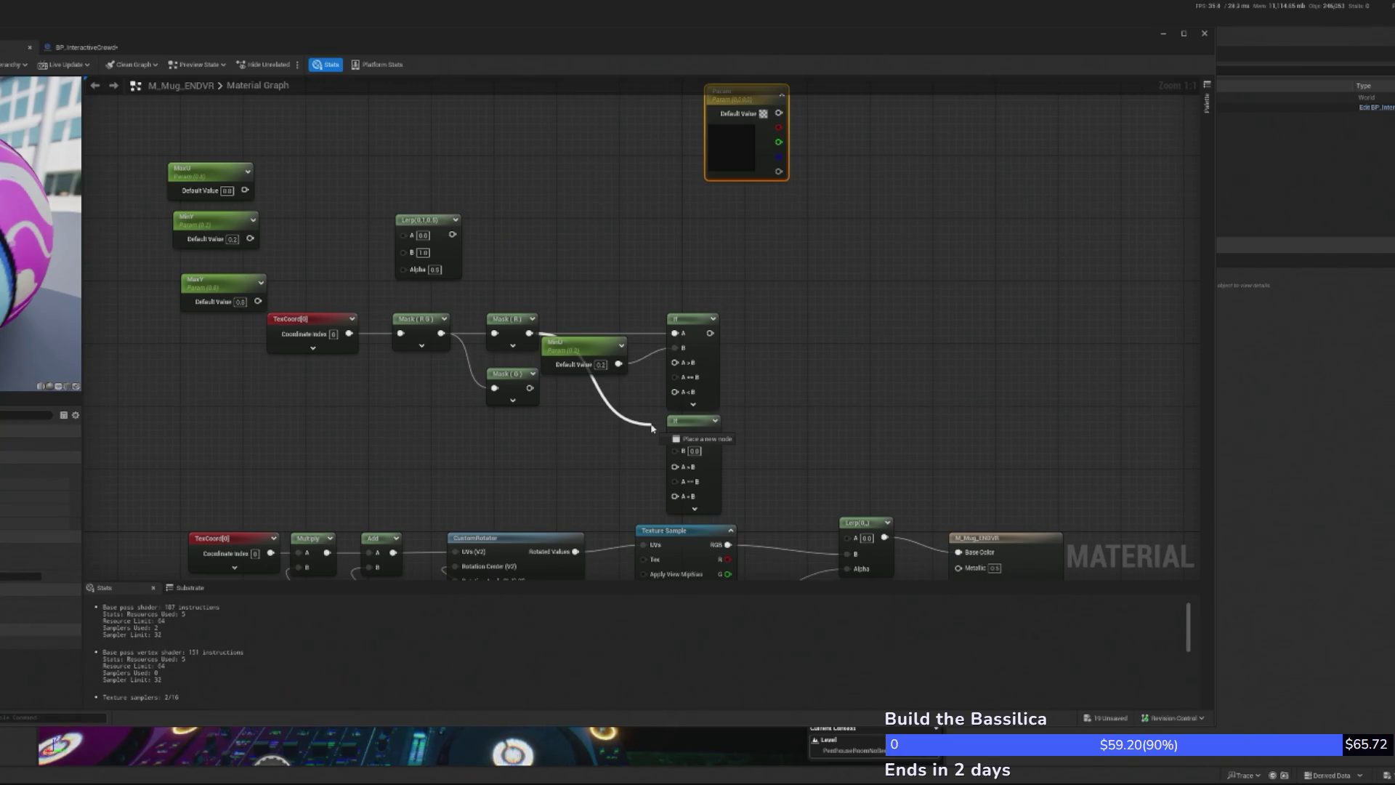
{"action": "left_click_drag", "start_coordinate": [652, 427], "coordinate": [585, 427]}
{"action": "key", "text": "Escape"}
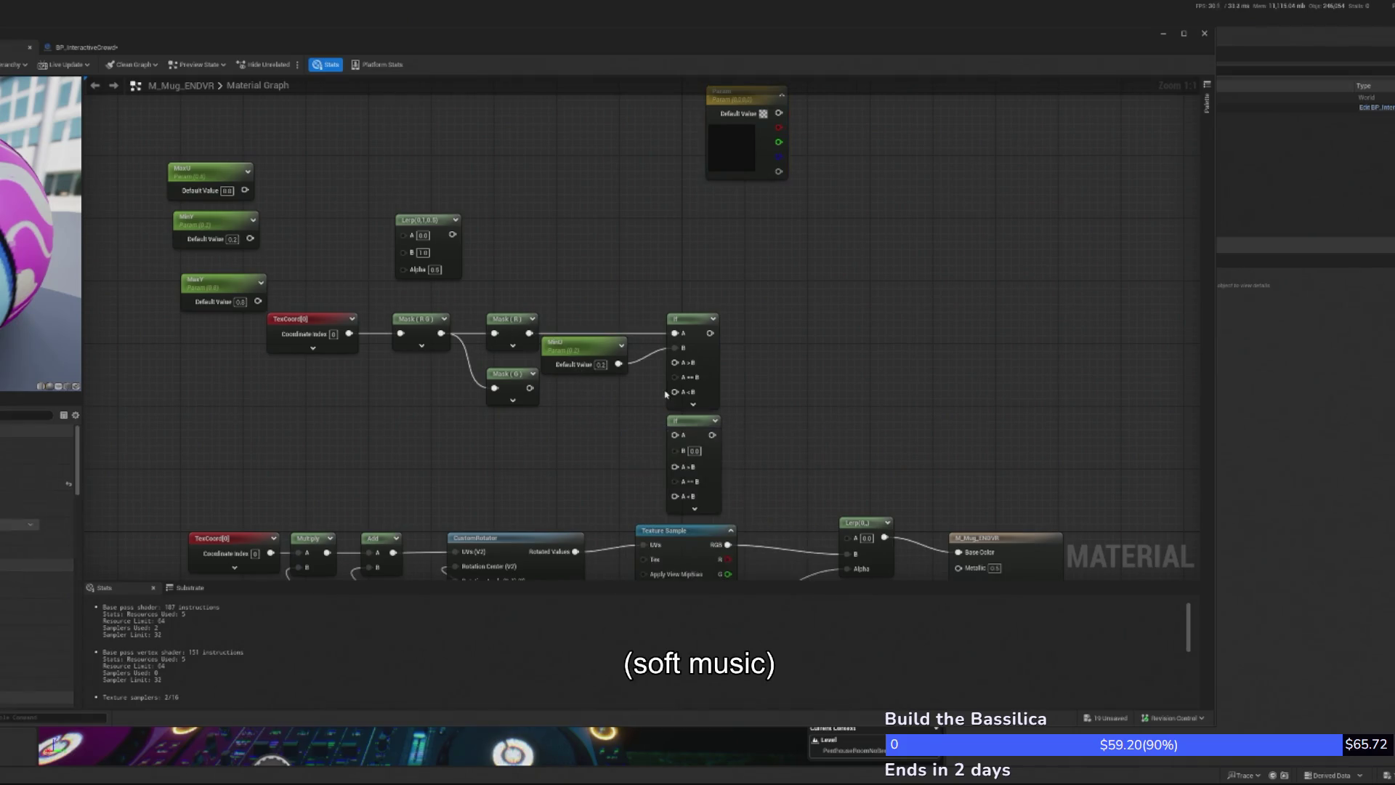
{"action": "left_click", "coordinate": [566, 393]}
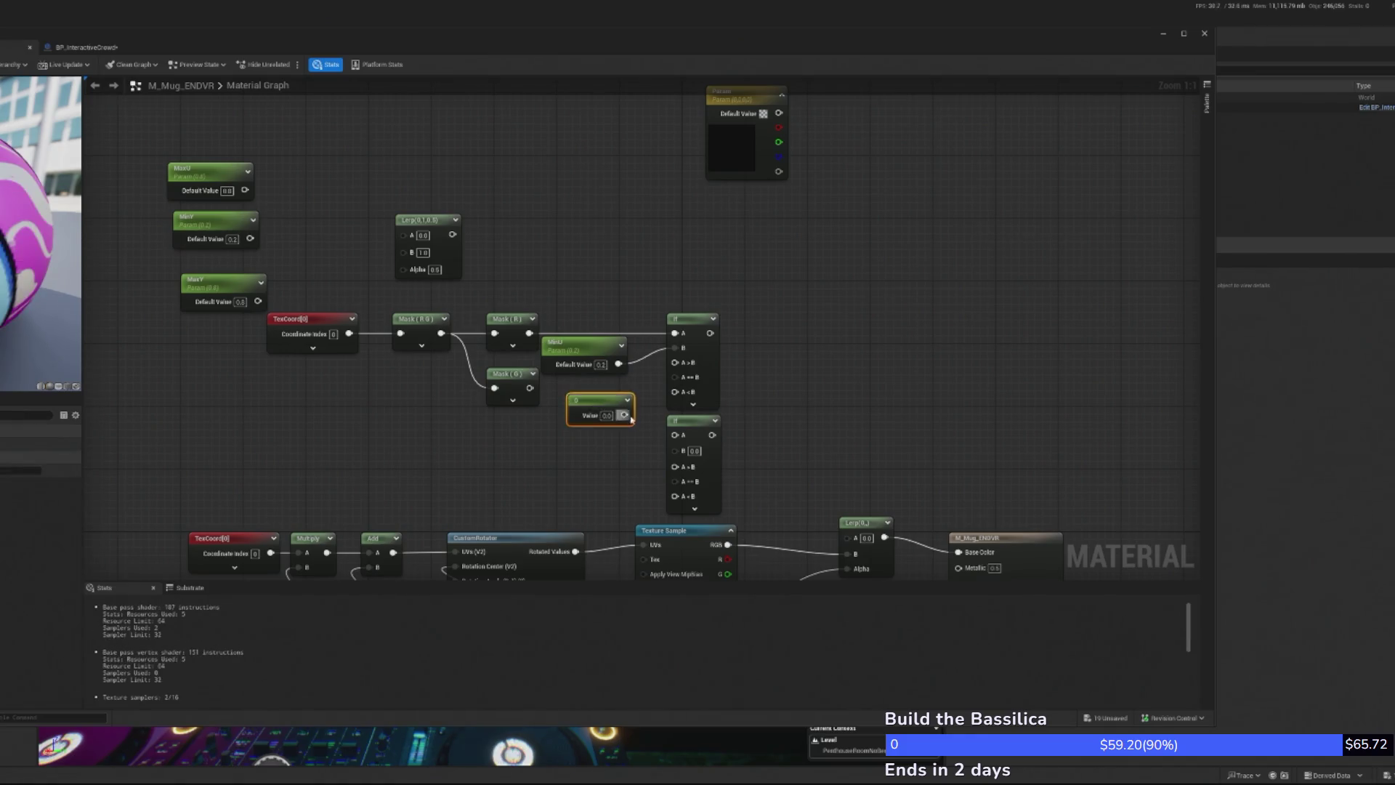
Set the constant to 1 and feed it into the If node's A>B and A==B inputs
{"action": "key", "text": "Return"}
{"action": "mouse_move", "coordinate": [622, 415]}
{"action": "left_mouse_down"}
{"action": "mouse_move", "coordinate": [639, 420]}
{"action": "mouse_move", "coordinate": [684, 364]}
{"action": "left_mouse_up"}
{"action": "left_click_drag", "start_coordinate": [602, 400], "coordinate": [584, 391]}
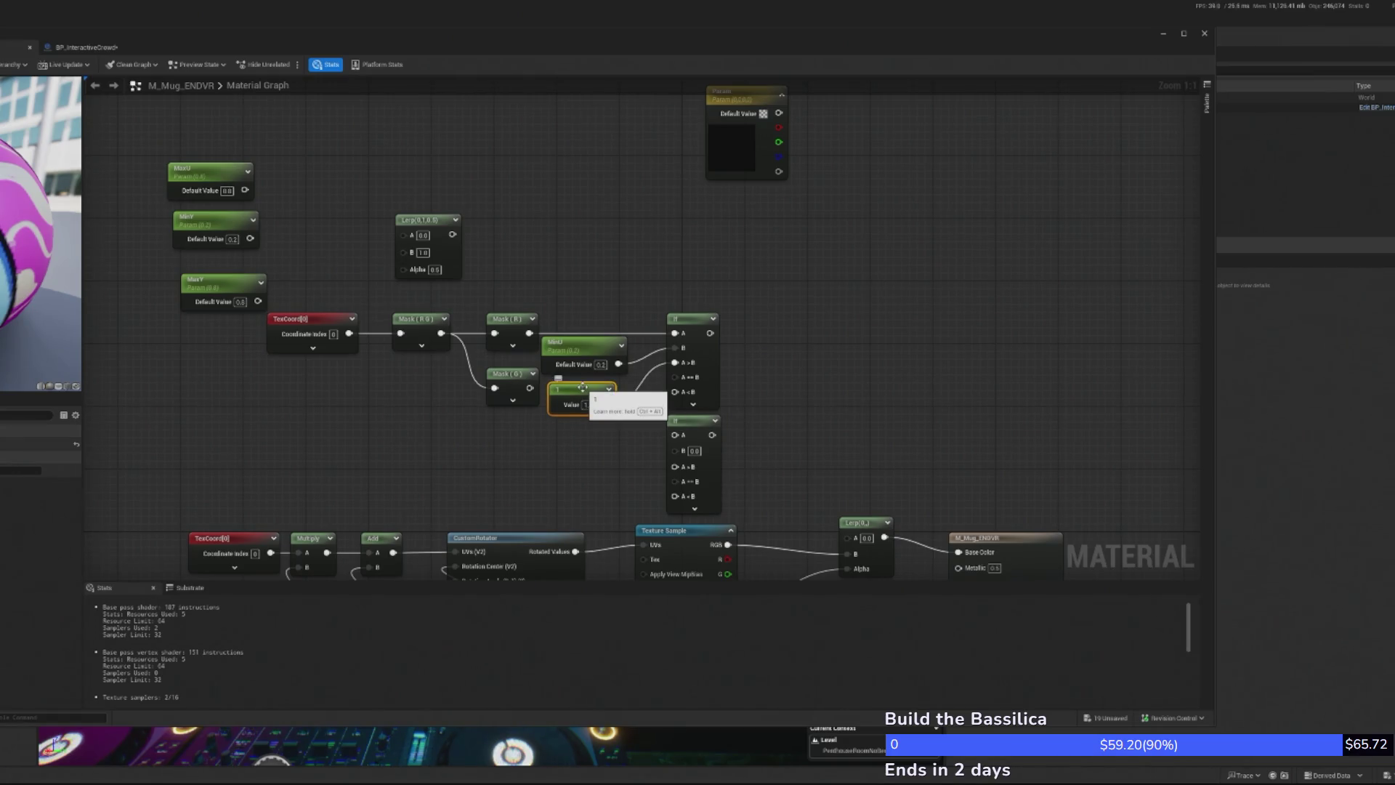
{"action": "mouse_move", "coordinate": [606, 404]}
{"action": "left_mouse_down"}
{"action": "mouse_move", "coordinate": [701, 418]}
{"action": "mouse_move", "coordinate": [681, 377]}
{"action": "mouse_move", "coordinate": [585, 434]}
{"action": "mouse_move", "coordinate": [605, 459]}
{"action": "mouse_move", "coordinate": [675, 392]}
{"action": "left_mouse_up"}
Duplicate the constant as 0 into the A<B input and delete the spare lower If node
{"action": "key", "text": "ctrl+d"}
{"action": "left_click", "coordinate": [587, 443]}
{"action": "type", "text": "0"}
{"action": "key", "text": "Return"}
{"action": "left_click", "coordinate": [696, 422]}
{"action": "key", "text": "Delete"}
Move the TexCoord-to-If chain to the top of the graph with the 0 constant beneath
{"action": "scroll", "coordinate": [683, 414], "scroll_direction": "down", "scroll_amount": 2}
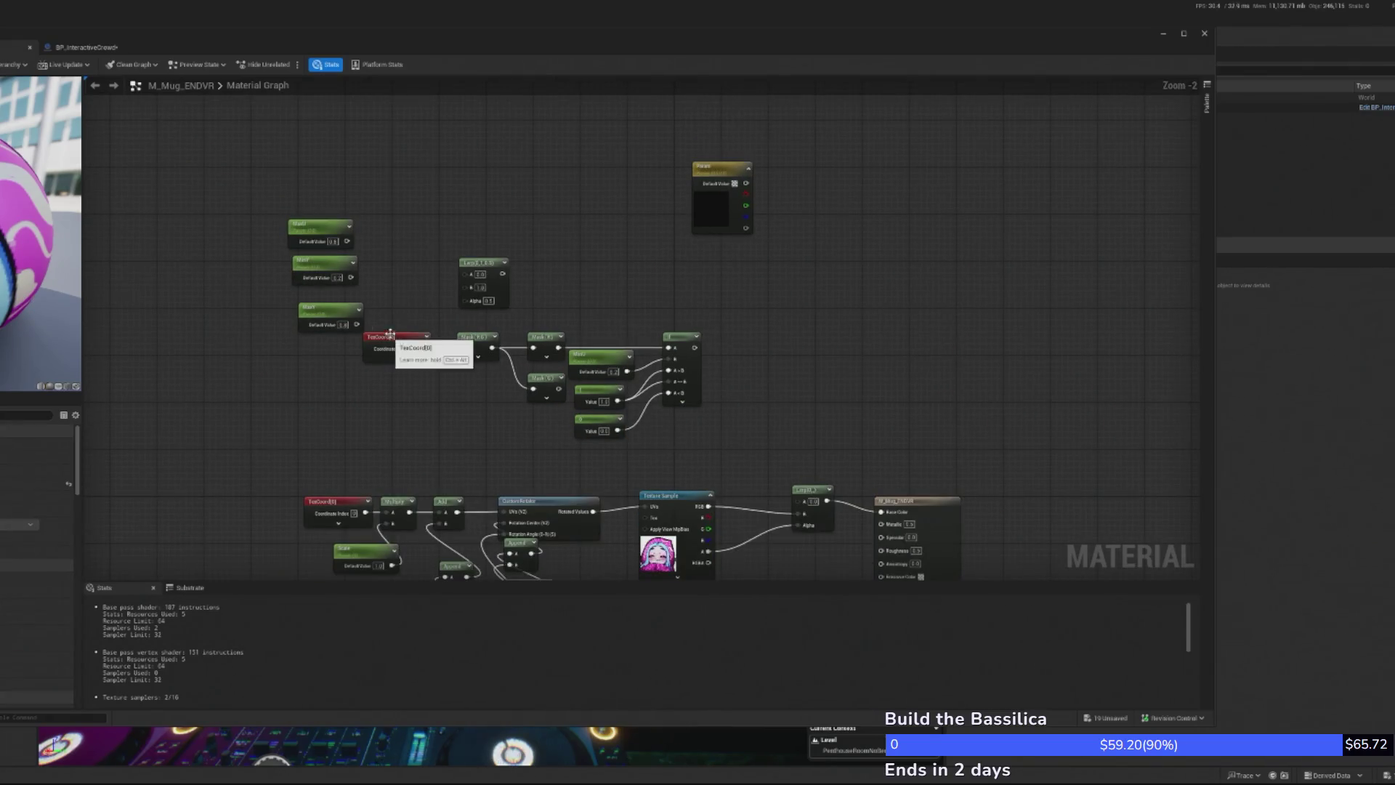
{"action": "left_click_drag", "start_coordinate": [402, 326], "coordinate": [727, 418]}
{"action": "right_click", "coordinate": [669, 340]}
{"action": "left_click_drag", "start_coordinate": [396, 324], "coordinate": [720, 417]}
{"action": "mouse_move", "coordinate": [680, 337]}
{"action": "left_mouse_down"}
{"action": "mouse_move", "coordinate": [672, 87]}
{"action": "mouse_move", "coordinate": [674, 151]}
{"action": "left_mouse_up"}
{"action": "left_click_drag", "start_coordinate": [579, 577], "coordinate": [620, 240]}
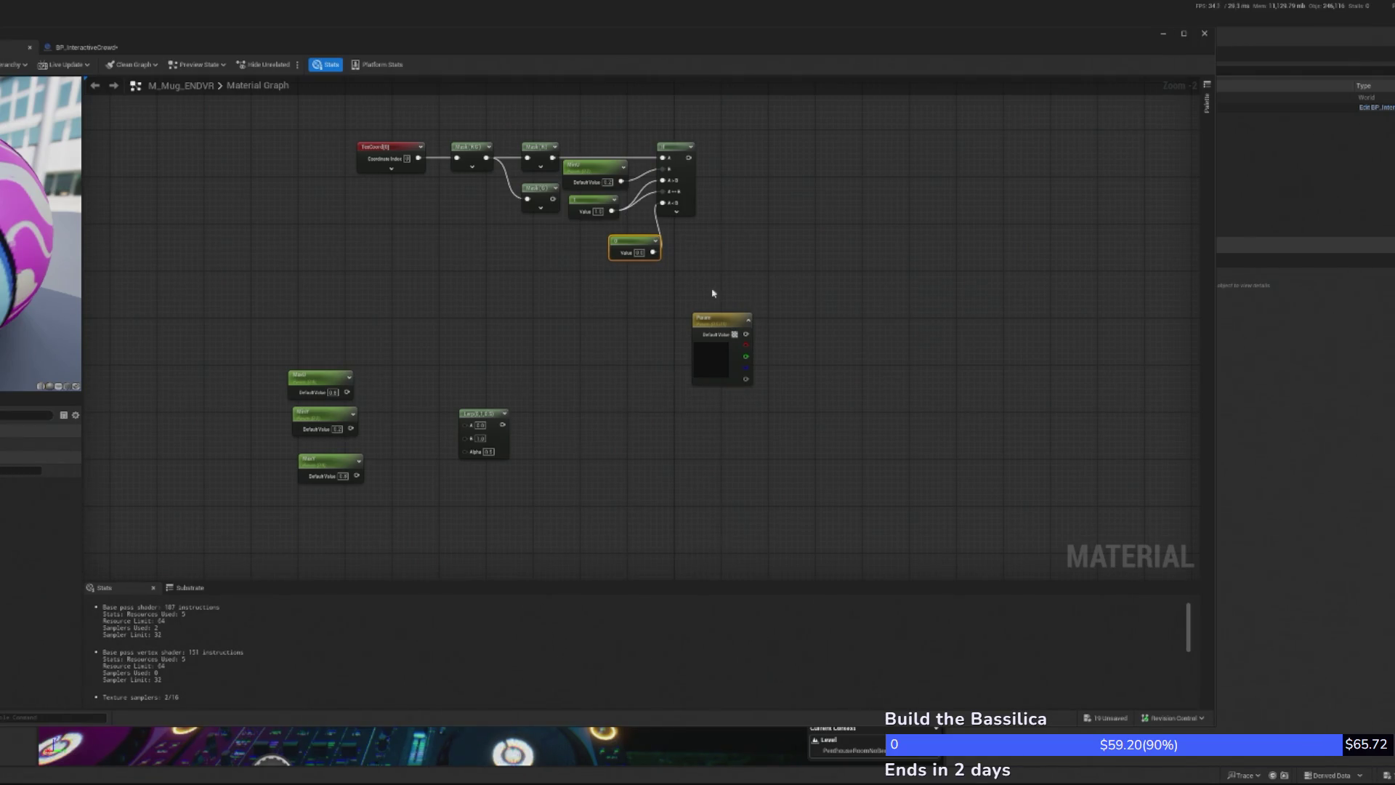
Tidy the If group with its MinU, 1 and 0 inputs, then copy and paste it below
{"action": "scroll", "coordinate": [804, 334], "scroll_direction": "up", "scroll_amount": 2}
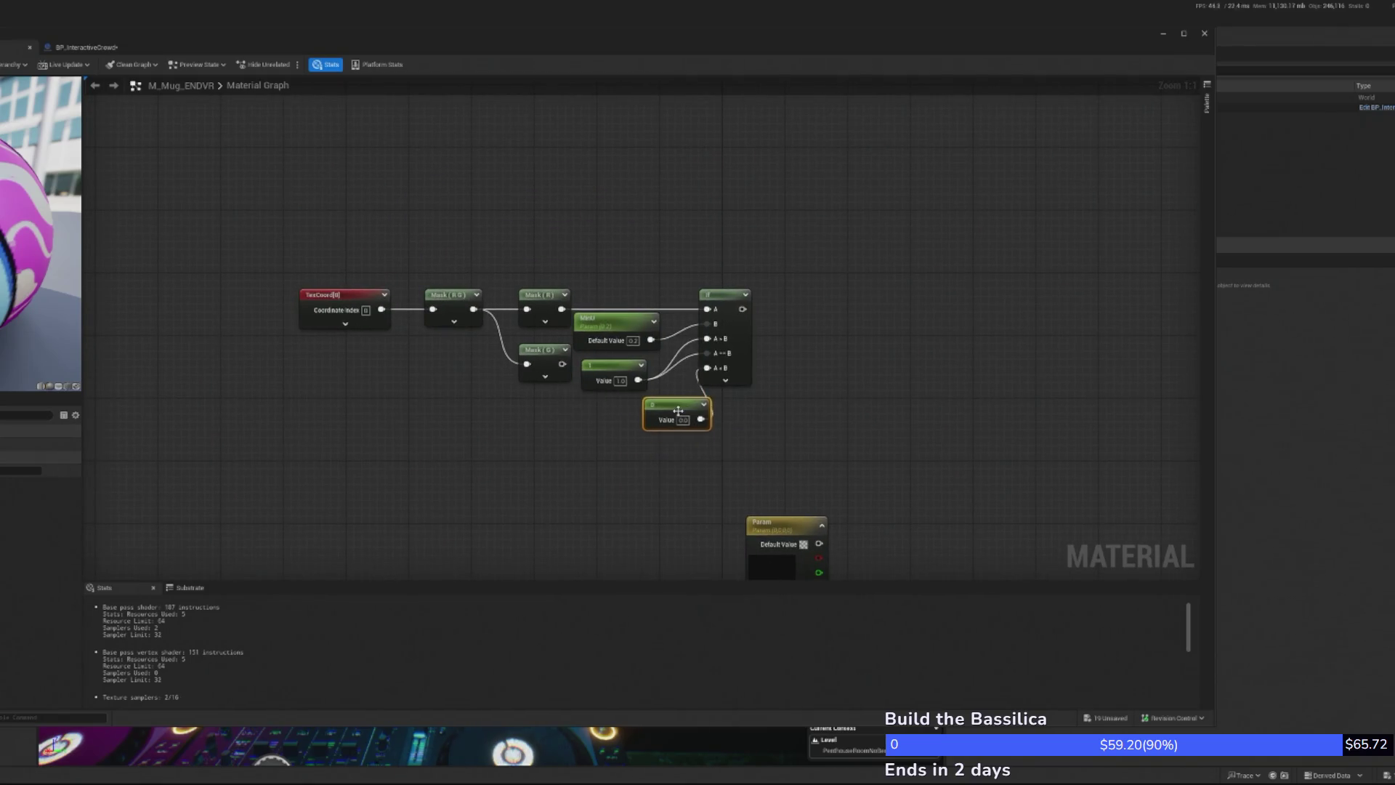
{"action": "left_click_drag", "start_coordinate": [918, 530], "coordinate": [958, 441]}
{"action": "left_click_drag", "start_coordinate": [809, 440], "coordinate": [893, 487]}
{"action": "mouse_move", "coordinate": [679, 193]}
{"action": "left_mouse_down"}
{"action": "mouse_move", "coordinate": [793, 381]}
{"action": "mouse_move", "coordinate": [748, 395]}
{"action": "mouse_move", "coordinate": [701, 303]}
{"action": "left_mouse_up"}
{"action": "mouse_move", "coordinate": [639, 209]}
{"action": "left_mouse_down"}
{"action": "mouse_move", "coordinate": [599, 209]}
{"action": "mouse_move", "coordinate": [647, 209]}
{"action": "mouse_move", "coordinate": [640, 249]}
{"action": "left_mouse_up"}
{"action": "left_click", "coordinate": [667, 297]}
{"action": "left_click", "coordinate": [735, 239]}
{"action": "left_click", "coordinate": [665, 249]}
{"action": "mouse_move", "coordinate": [624, 116]}
{"action": "left_mouse_down"}
{"action": "mouse_move", "coordinate": [753, 342]}
{"action": "mouse_move", "coordinate": [683, 392]}
{"action": "mouse_move", "coordinate": [693, 349]}
{"action": "mouse_move", "coordinate": [674, 346]}
{"action": "left_mouse_up"}
{"action": "key", "text": "ctrl+c"}
{"action": "key", "text": "ctrl+v"}
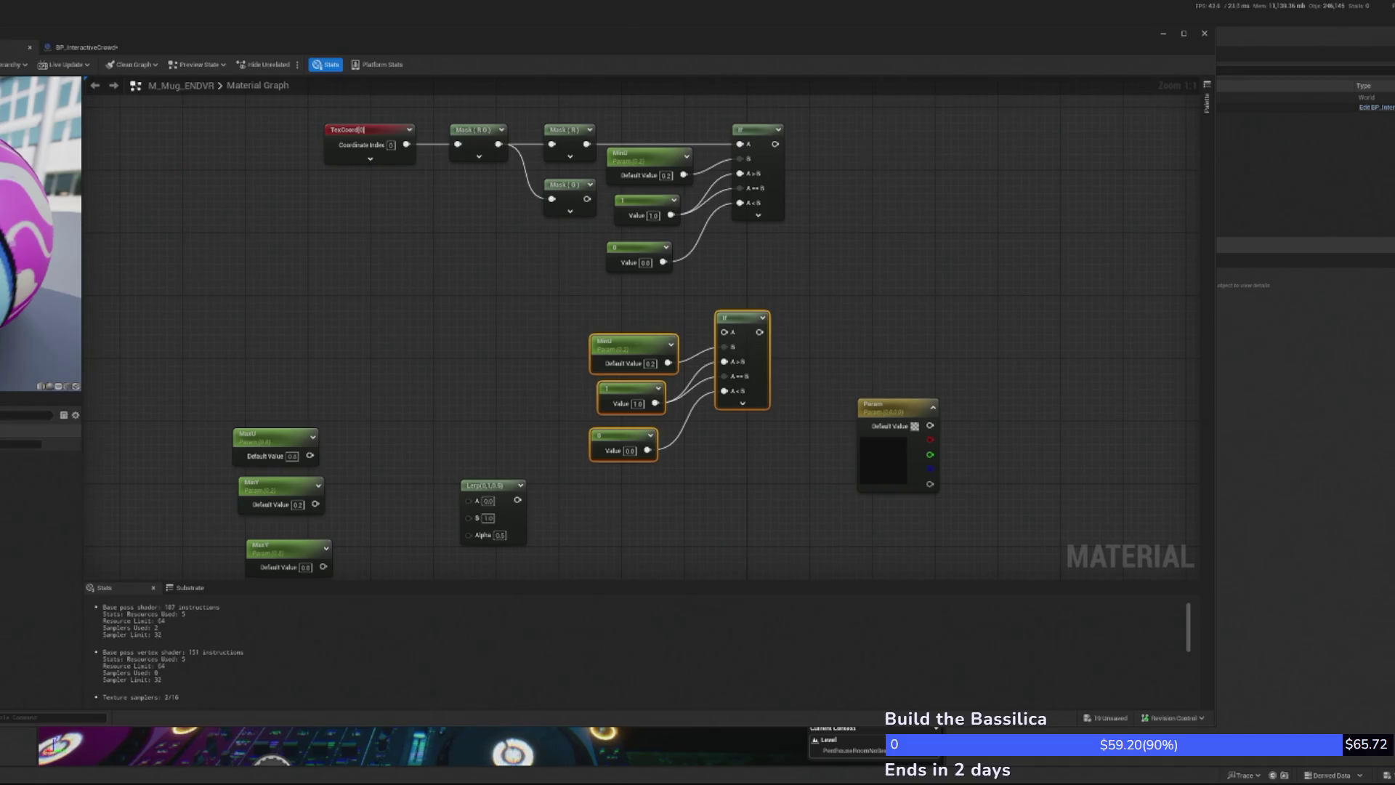
Replace the copied MinU with MaxU on the lower If node's B input
{"action": "left_click", "coordinate": [464, 293]}
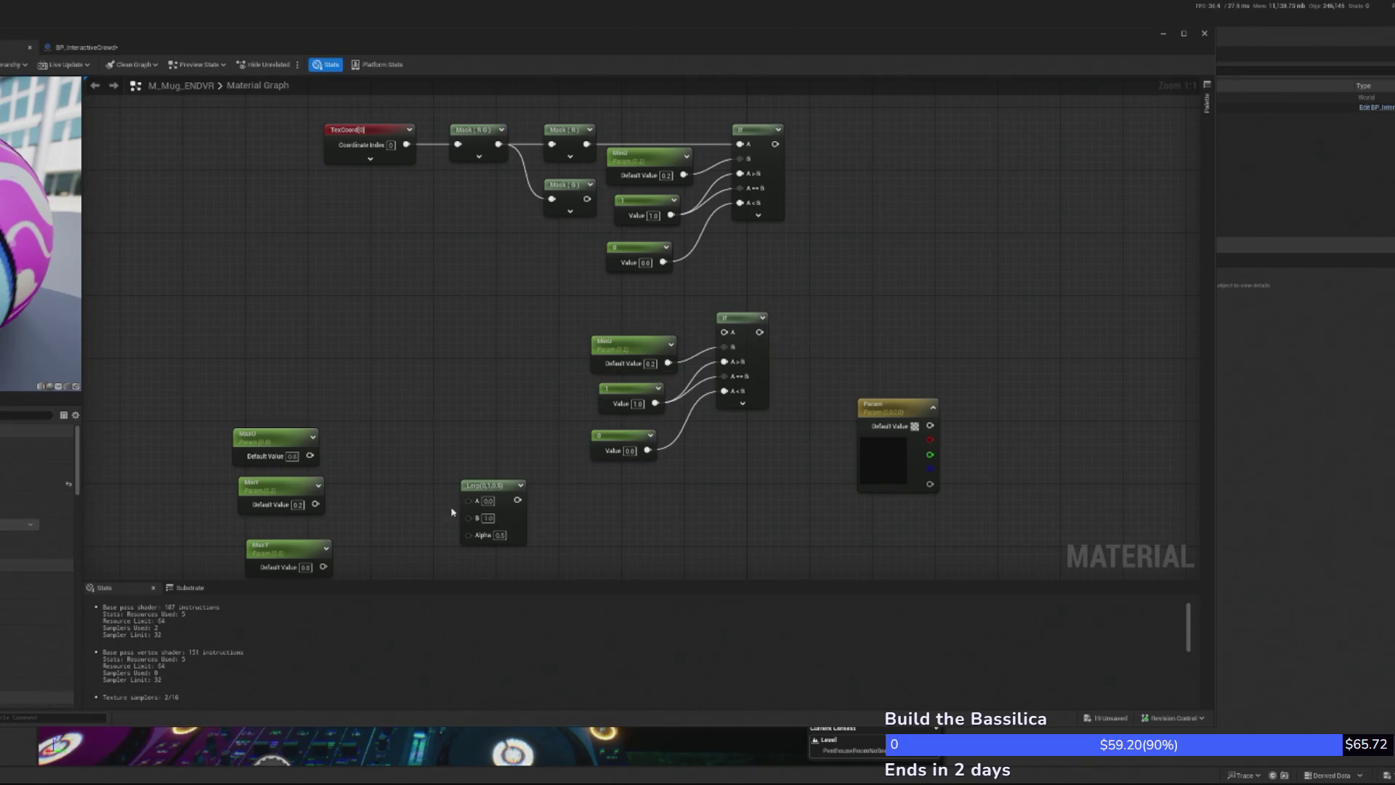
{"action": "mouse_move", "coordinate": [273, 460]}
{"action": "left_mouse_down"}
{"action": "mouse_move", "coordinate": [467, 374]}
{"action": "mouse_move", "coordinate": [833, 351]}
{"action": "mouse_move", "coordinate": [724, 346]}
{"action": "left_mouse_up"}
{"action": "left_click", "coordinate": [633, 347]}
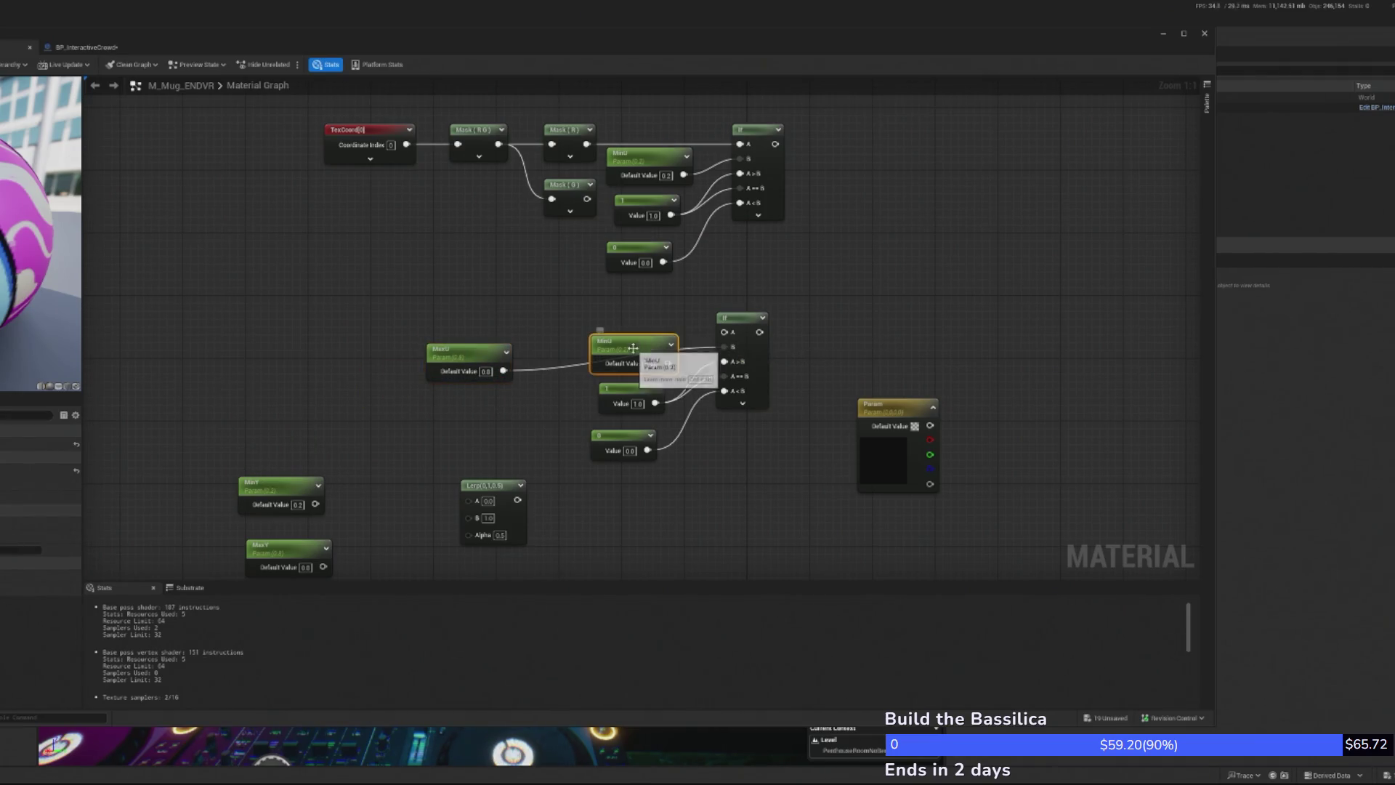
{"action": "key", "text": "Delete"}
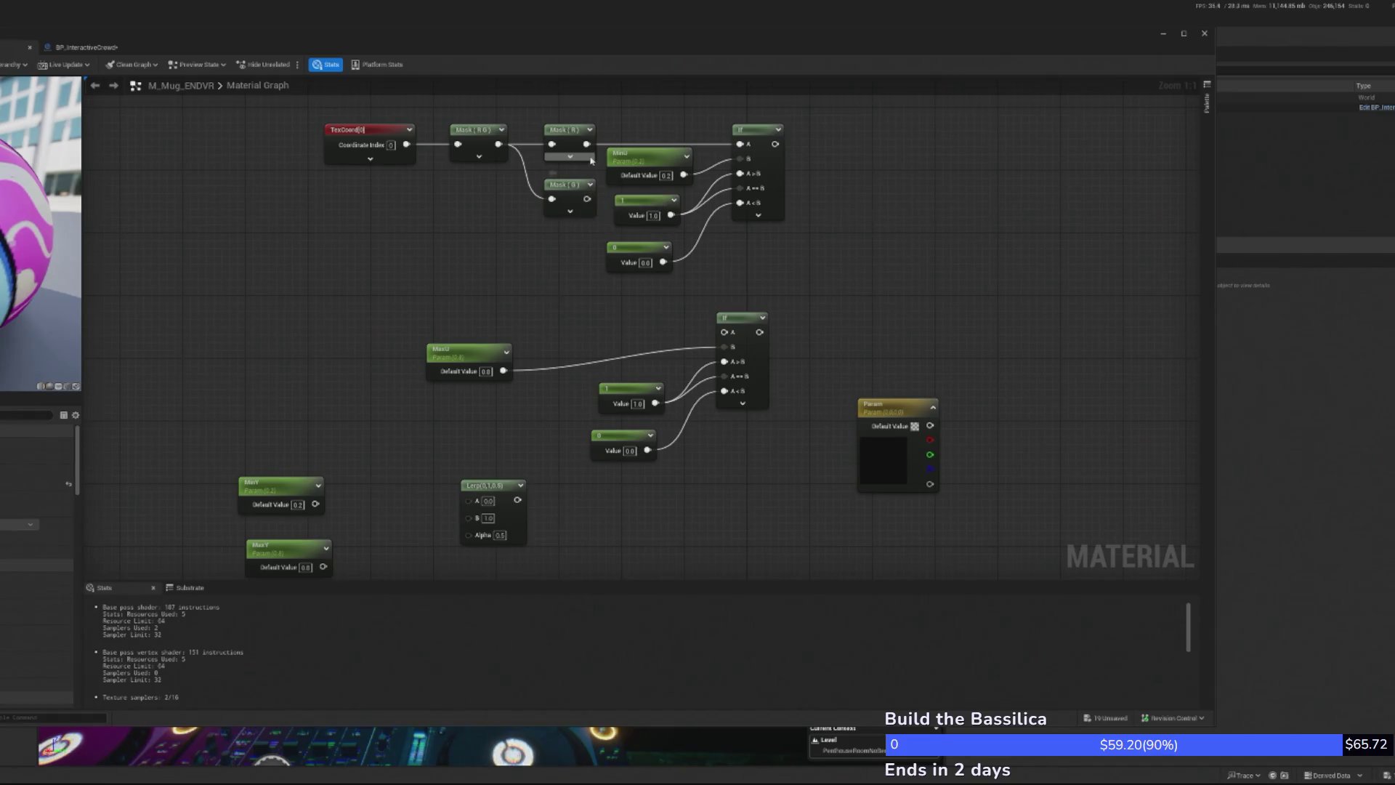
{"action": "left_click_drag", "start_coordinate": [642, 250], "coordinate": [724, 332]}
{"action": "left_click_drag", "start_coordinate": [461, 359], "coordinate": [610, 337]}
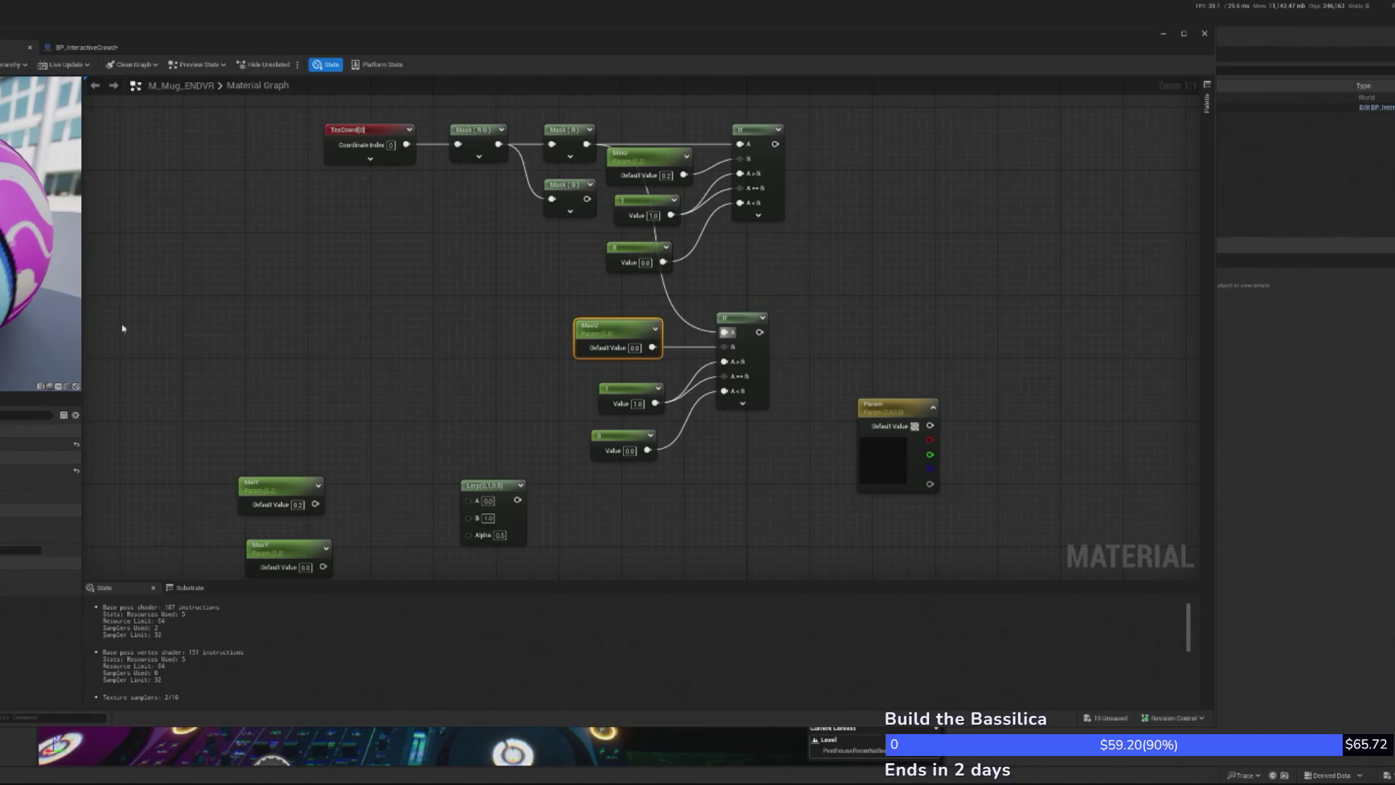
{"action": "mouse_move", "coordinate": [617, 330]}
{"action": "left_mouse_down"}
{"action": "mouse_move", "coordinate": [609, 338]}
{"action": "mouse_move", "coordinate": [725, 333]}
{"action": "left_mouse_up"}
Connect Mask (R) to the lower If and rewire the 0 constant into its A==B input
{"action": "left_click_drag", "start_coordinate": [587, 144], "coordinate": [726, 347]}
{"action": "left_click_drag", "start_coordinate": [610, 335], "coordinate": [634, 311]}
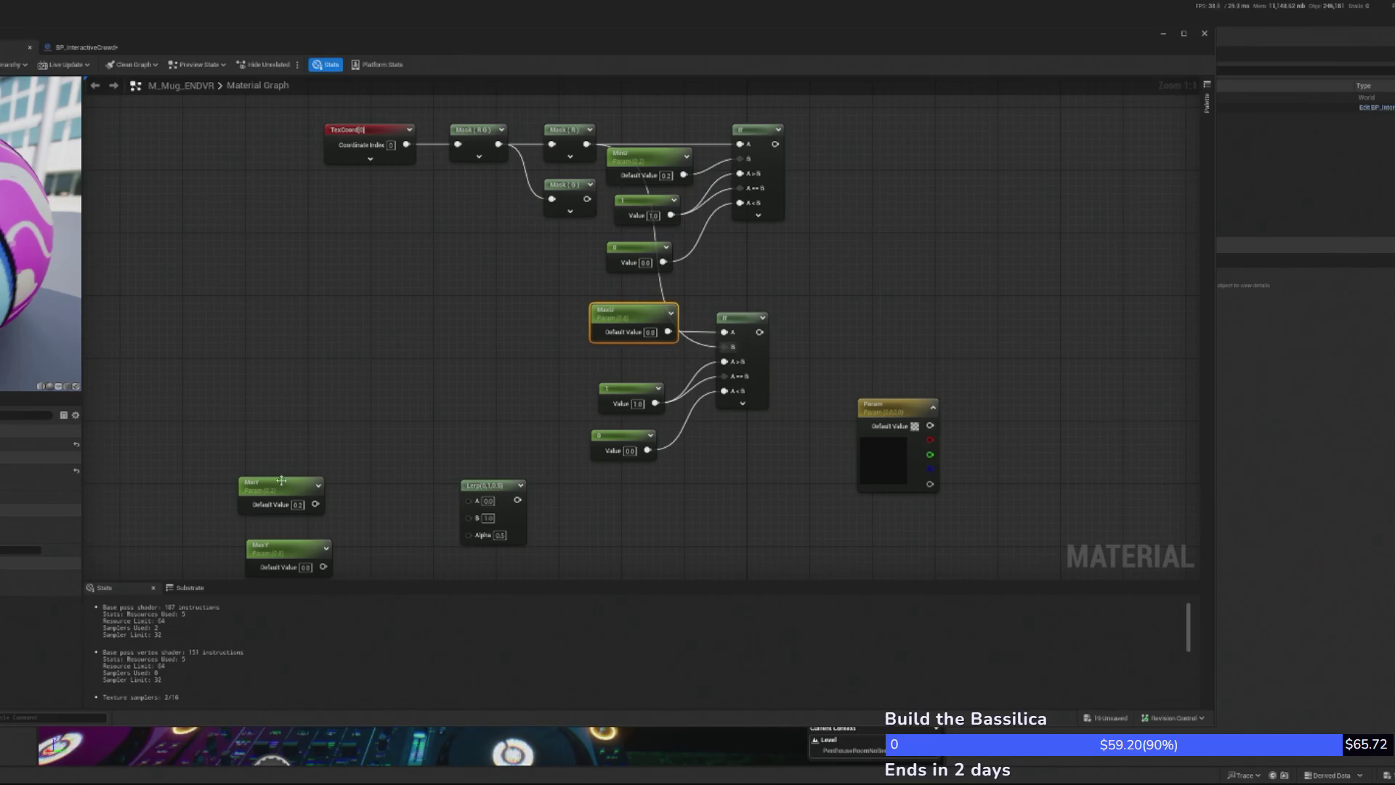
{"action": "left_click_drag", "start_coordinate": [638, 391], "coordinate": [623, 368]}
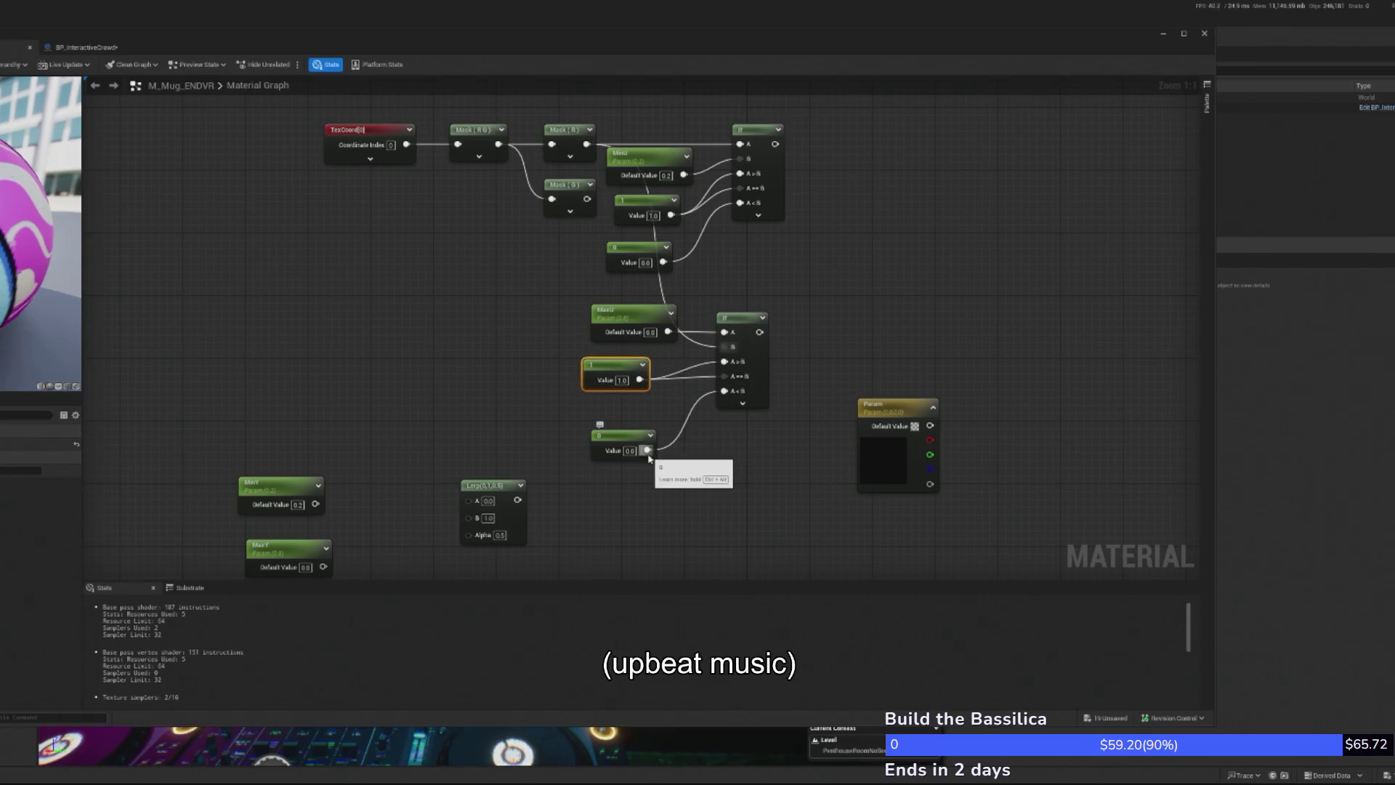
{"action": "left_click_drag", "start_coordinate": [647, 451], "coordinate": [734, 376]}
{"action": "left_click_drag", "start_coordinate": [632, 441], "coordinate": [631, 409]}
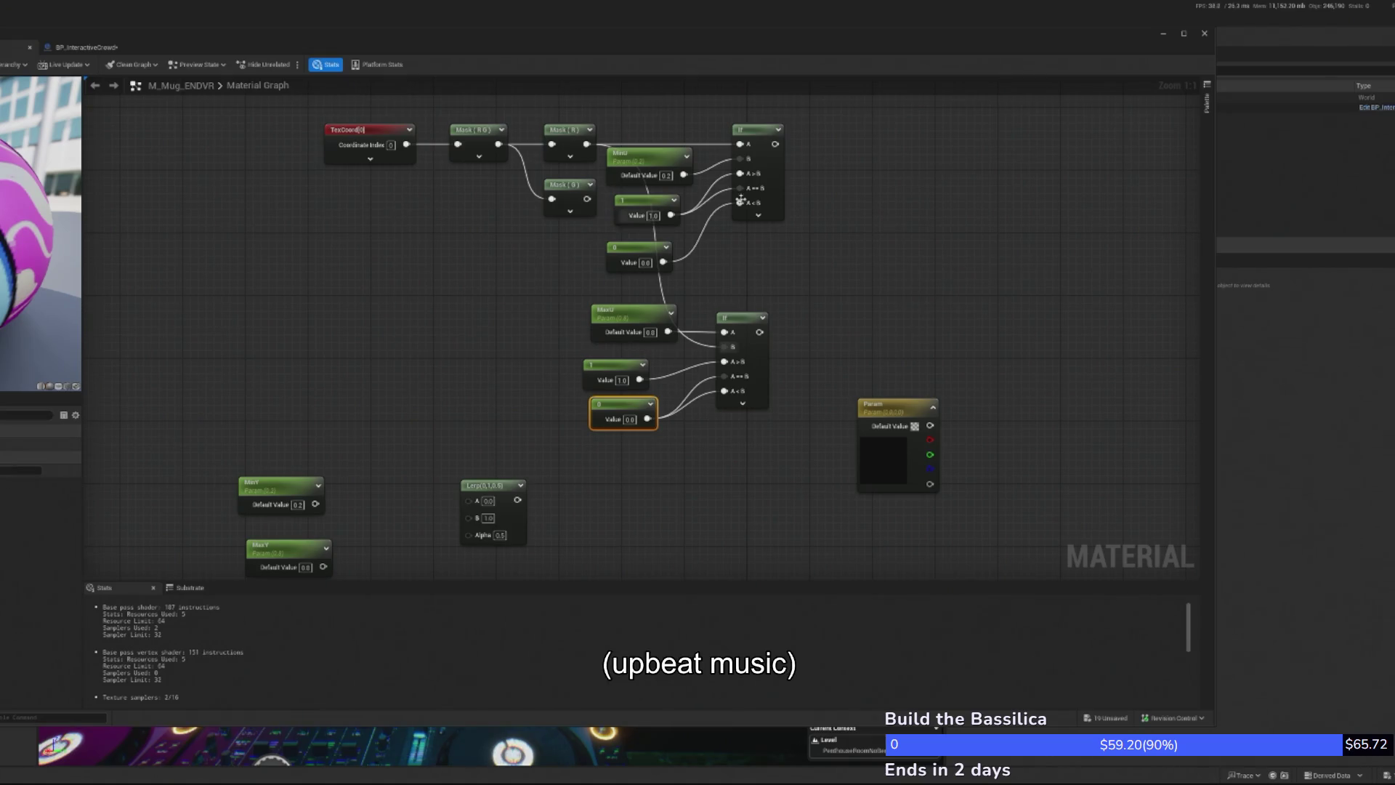
{"action": "mouse_move", "coordinate": [775, 144]}
{"action": "left_mouse_down"}
{"action": "mouse_move", "coordinate": [864, 211]}
{"action": "mouse_move", "coordinate": [829, 239]}
{"action": "left_mouse_up"}
Add a Multiply node taking both If outputs and move the Param node to the top right
{"action": "type", "text": "mu"}
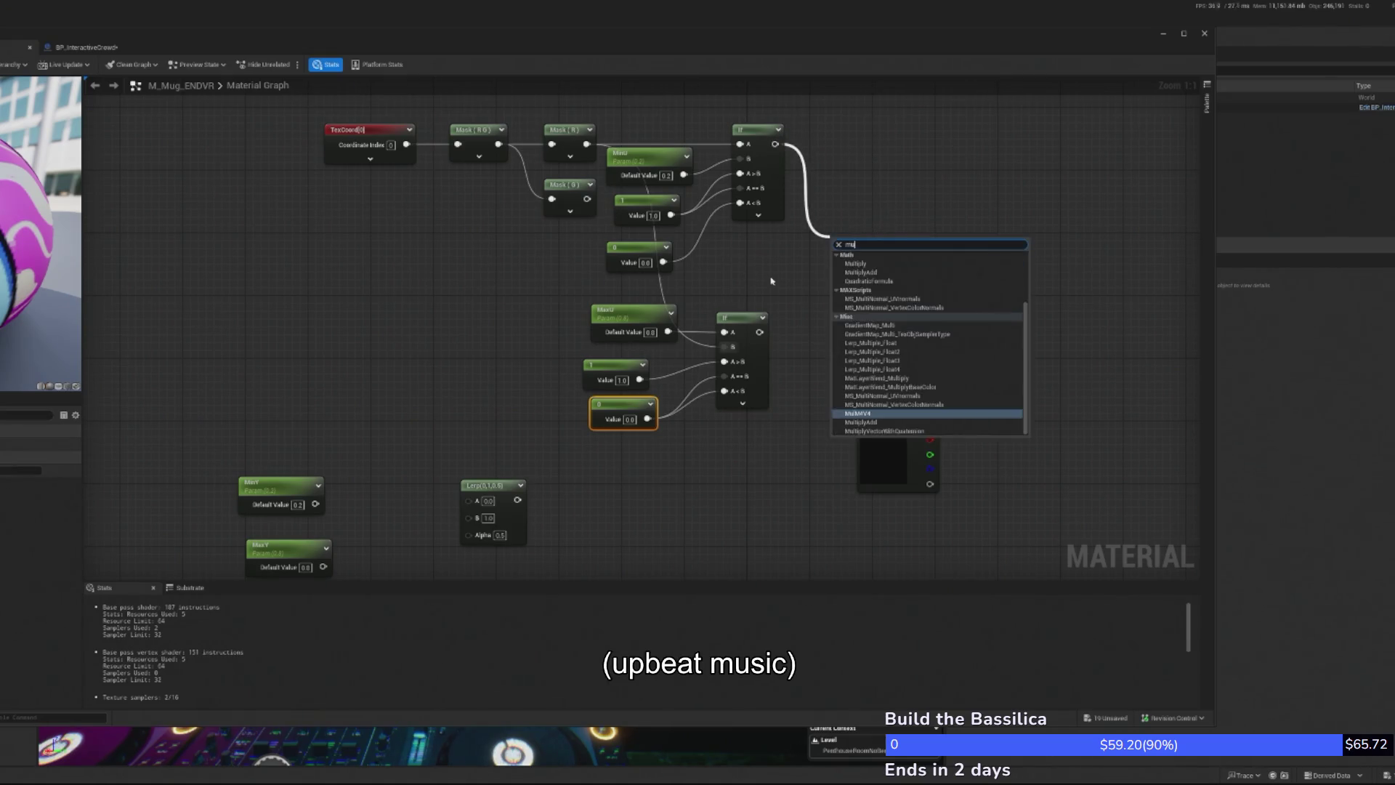
{"action": "type", "text": "lt"}
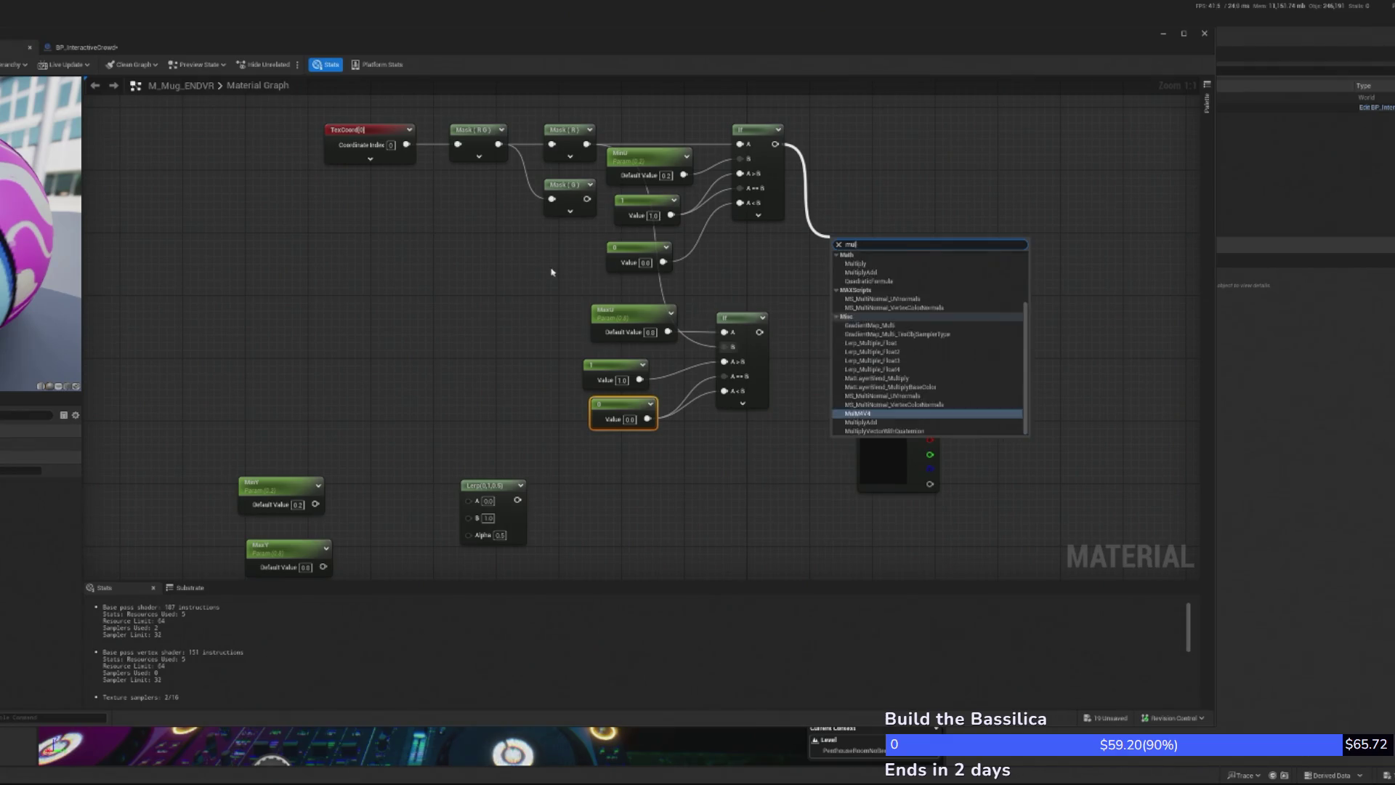
{"action": "key", "text": "Return"}
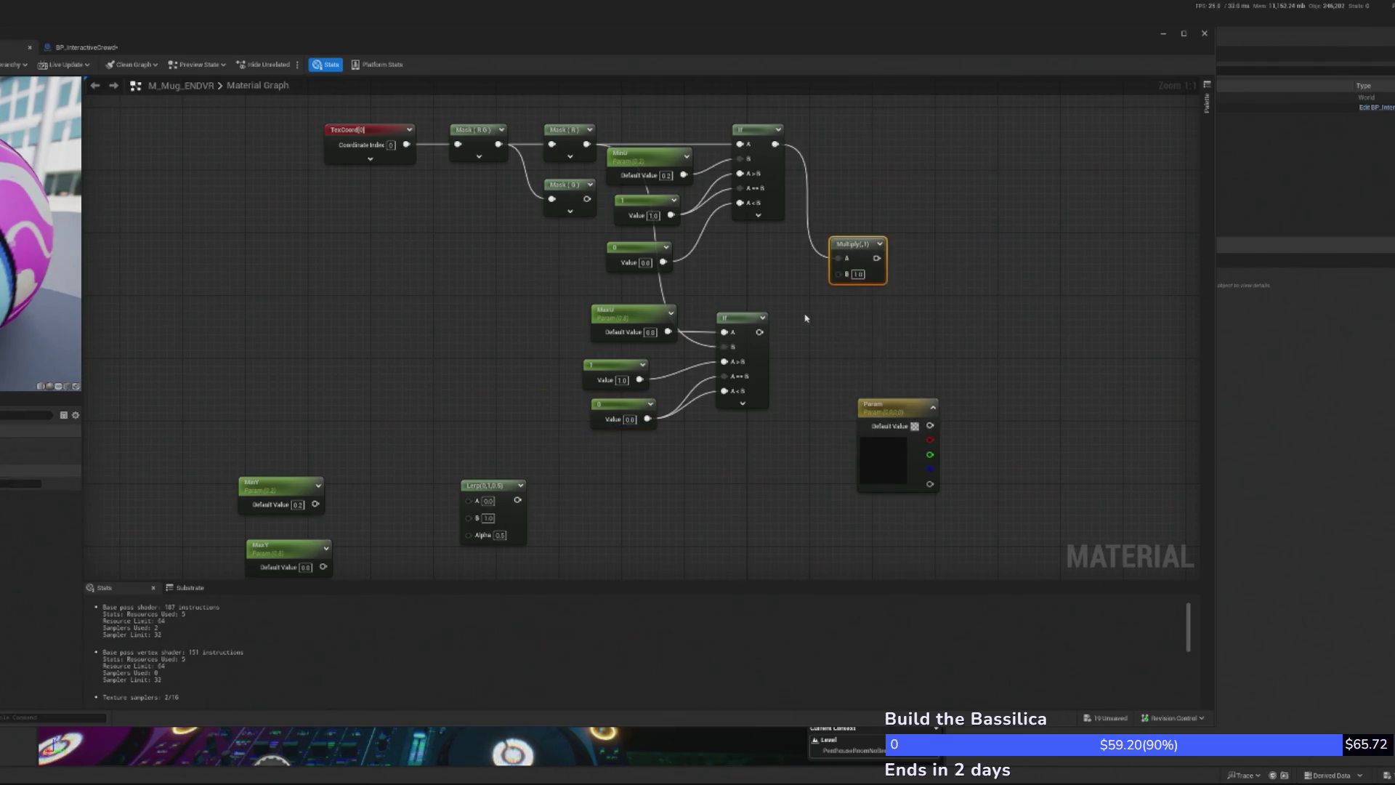
{"action": "left_click_drag", "start_coordinate": [759, 332], "coordinate": [839, 273]}
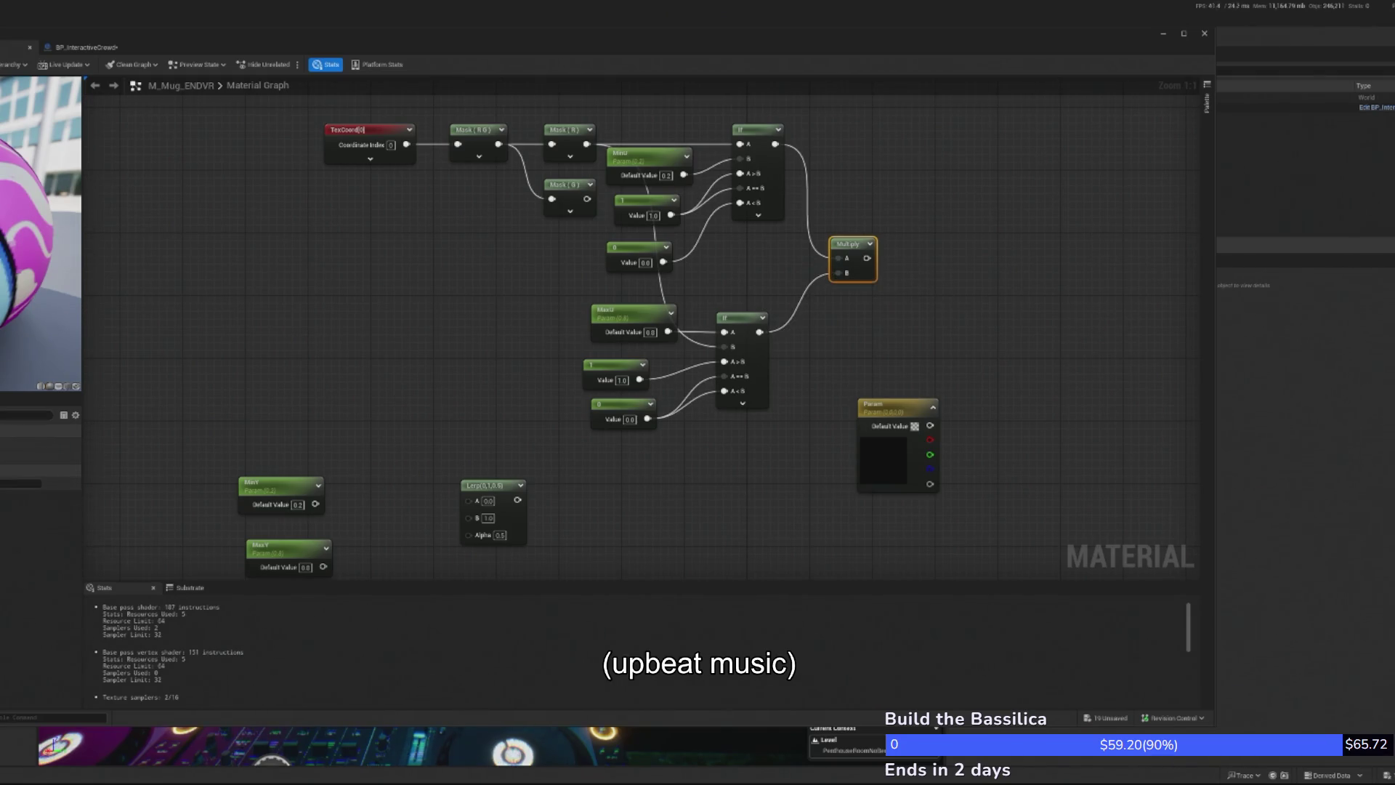
{"action": "left_click_drag", "start_coordinate": [913, 404], "coordinate": [1044, 98]}
{"action": "scroll", "coordinate": [763, 182], "scroll_direction": "down", "scroll_amount": 1}
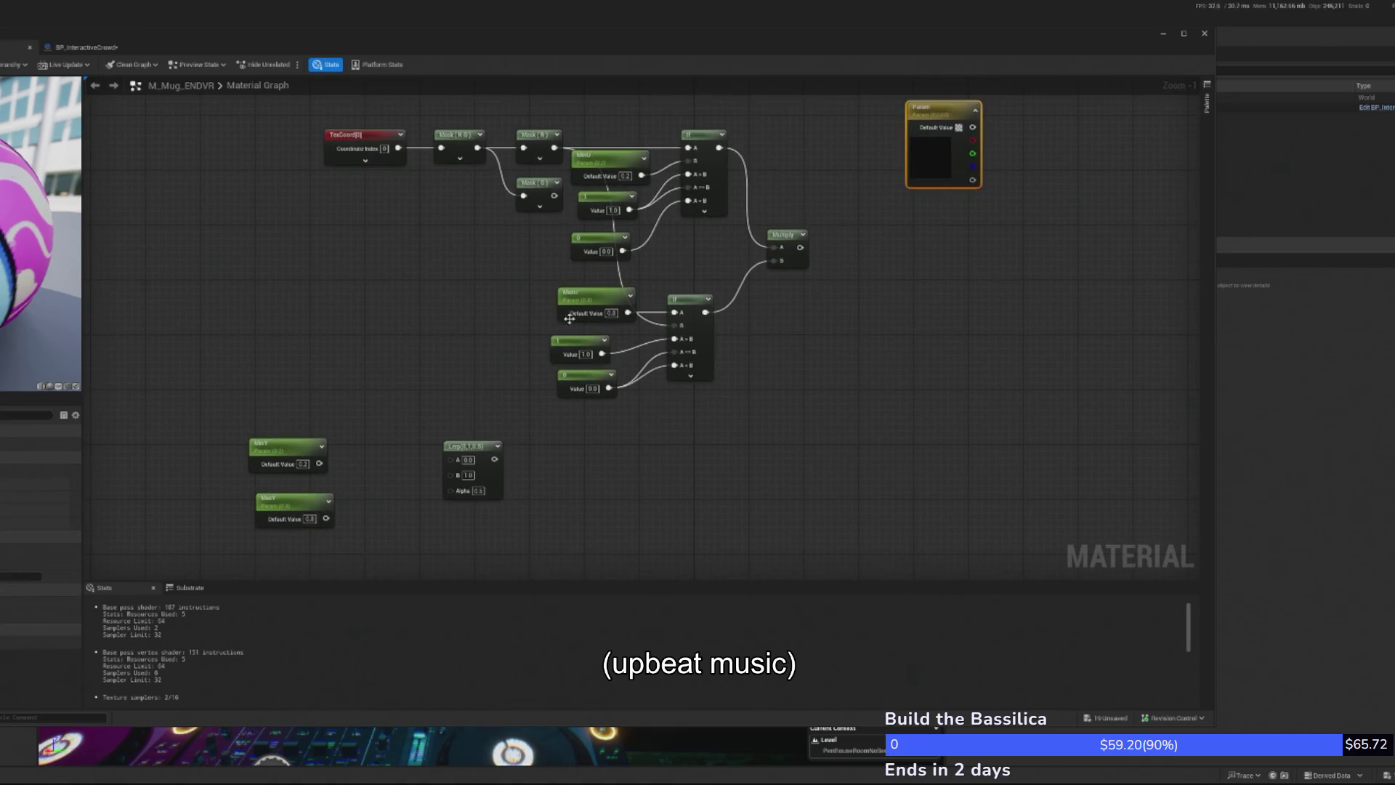
{"action": "left_click_drag", "start_coordinate": [573, 103], "coordinate": [784, 383]}
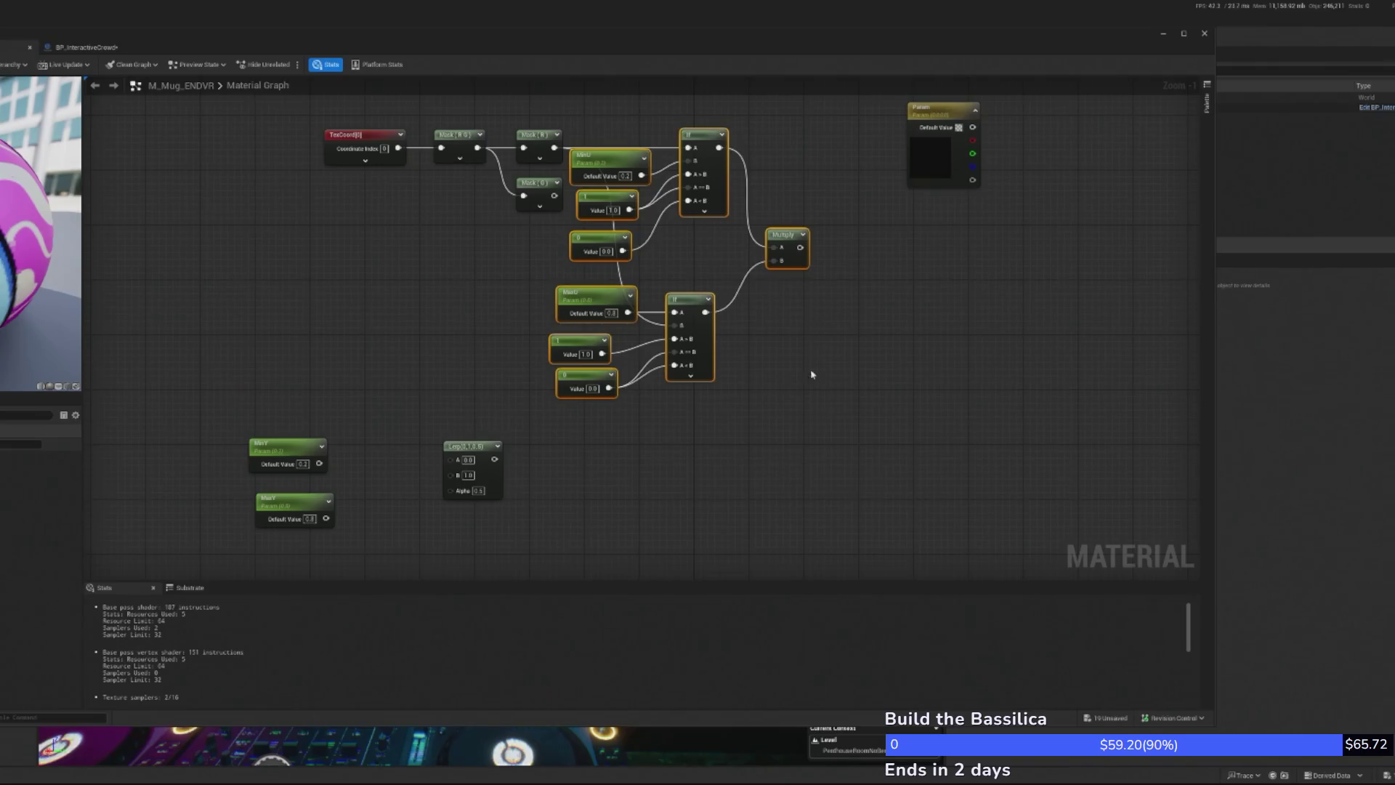
Duplicate the U-range If nodes below the originals and delete the pasted MinU node
{"action": "key", "text": "ctrl+c"}
{"action": "key", "text": "ctrl+v"}
{"action": "mouse_move", "coordinate": [872, 257]}
{"action": "left_mouse_down"}
{"action": "mouse_move", "coordinate": [664, 440]}
{"action": "mouse_move", "coordinate": [701, 434]}
{"action": "left_mouse_up"}
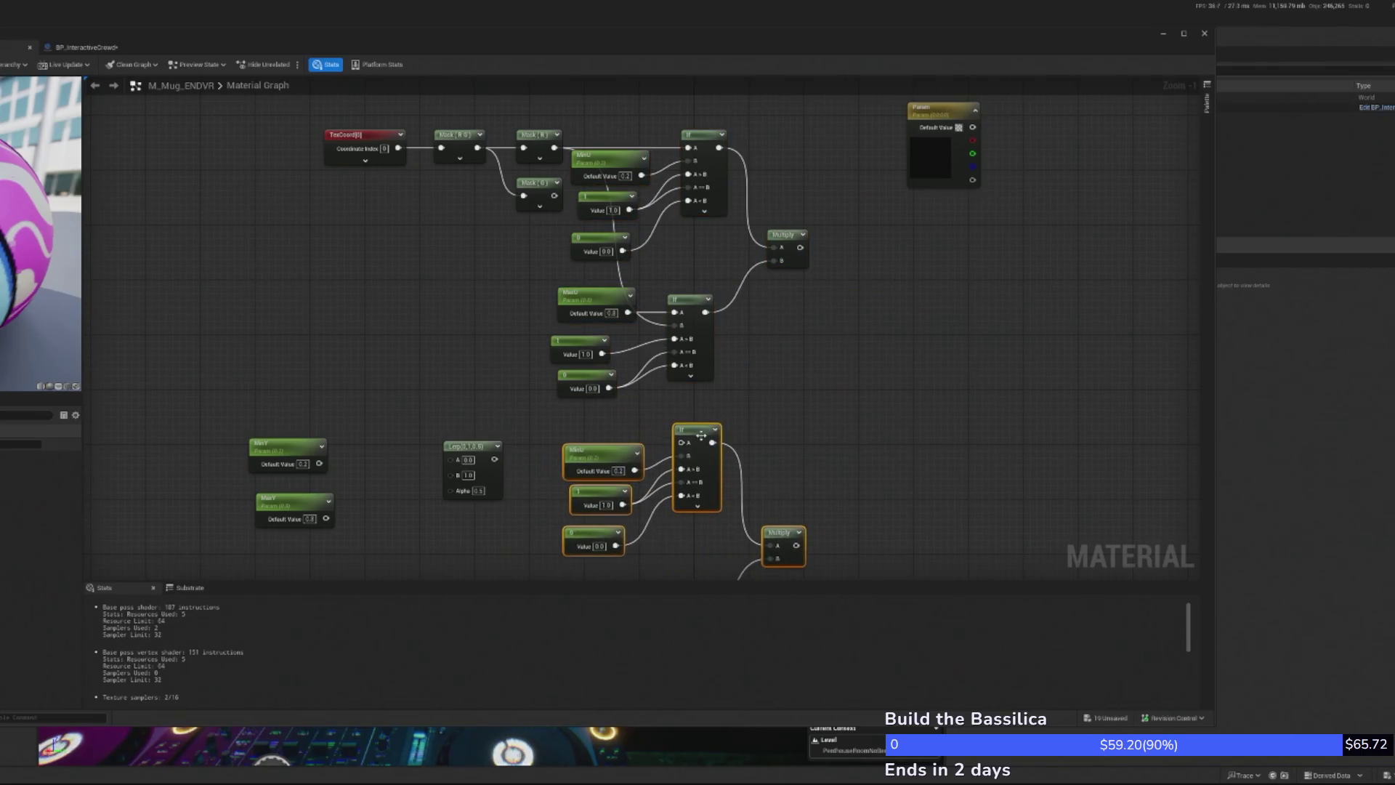
{"action": "scroll", "coordinate": [618, 408], "scroll_direction": "up", "scroll_amount": 1}
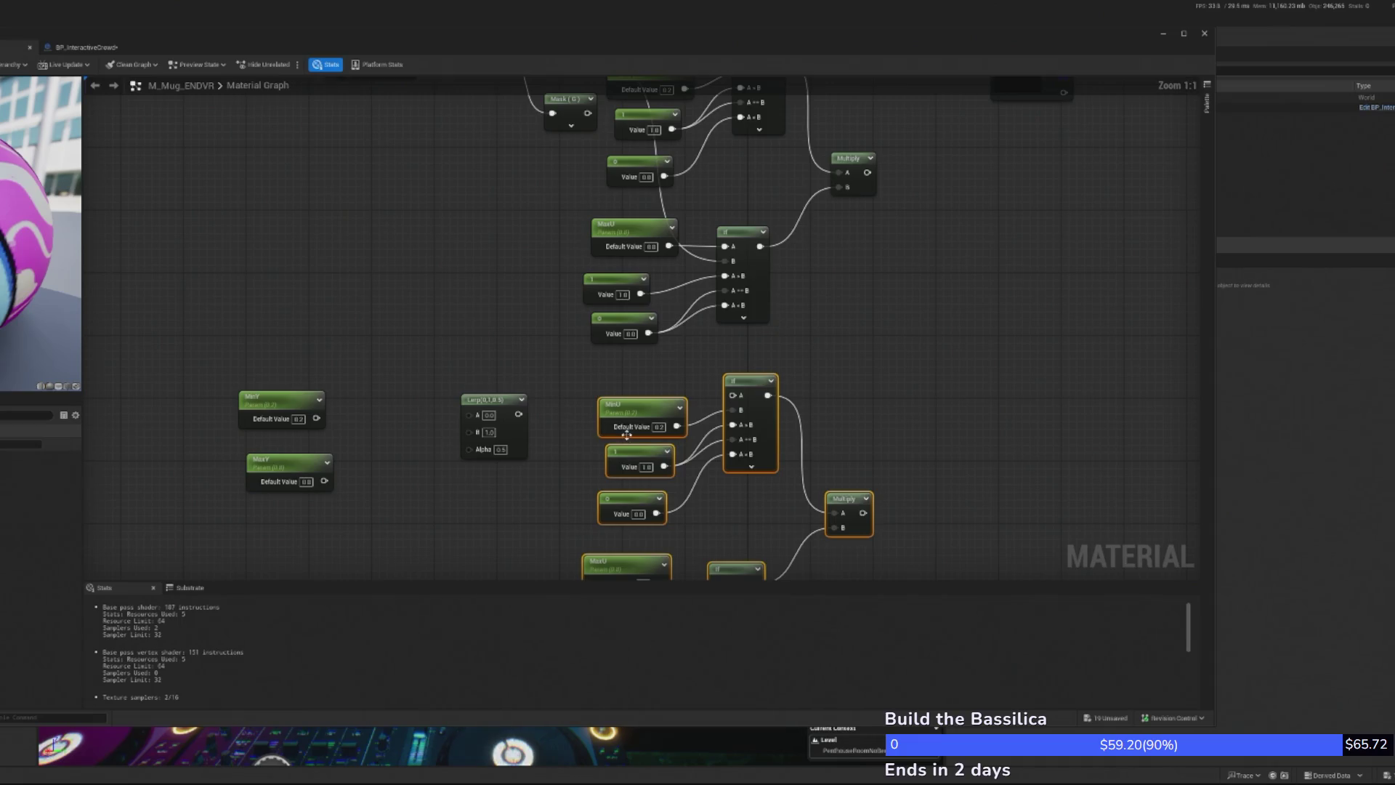
{"action": "key", "text": "Delete"}
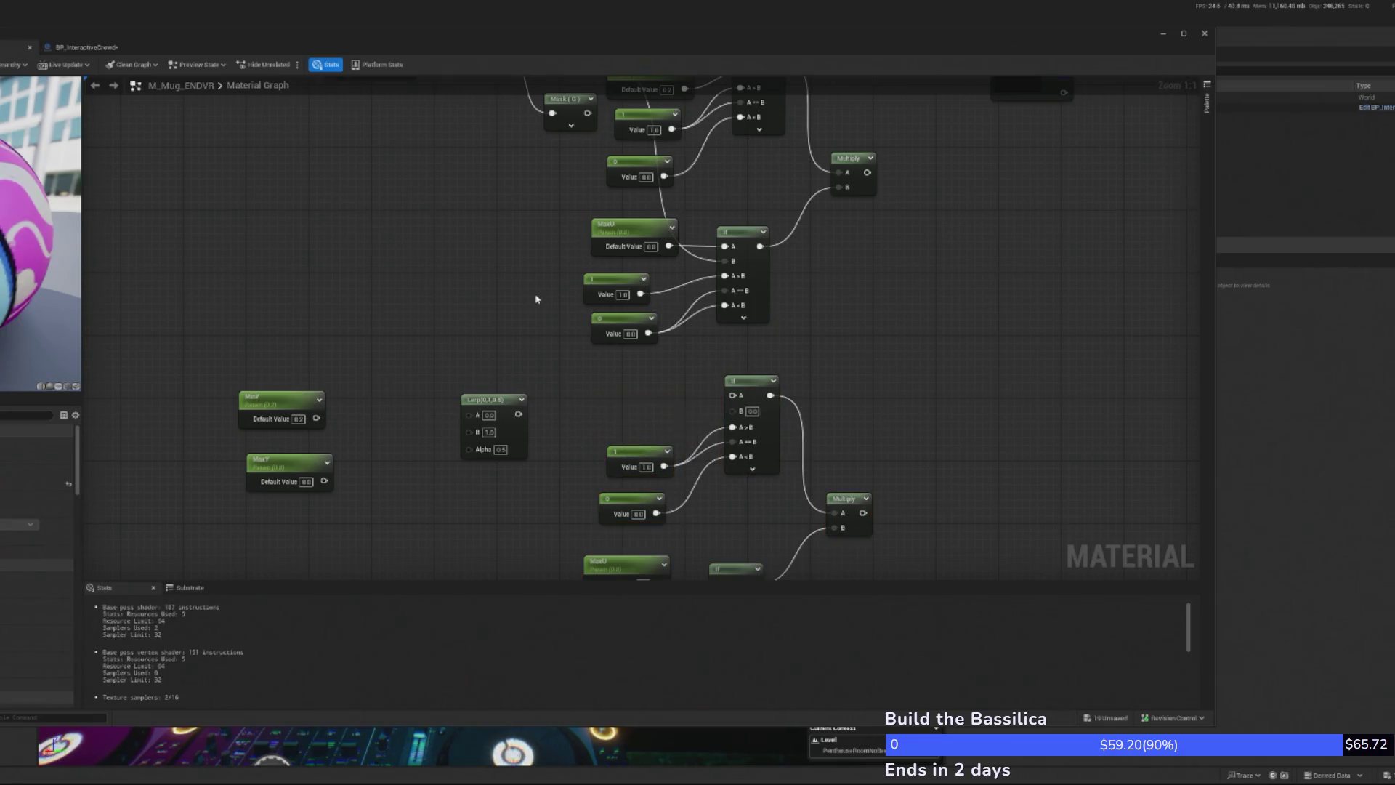
Wire Mask (G), MinY and MaxY into the copied If, then duplicate the top Multiply
{"action": "mouse_move", "coordinate": [571, 169]}
{"action": "left_mouse_down"}
{"action": "mouse_move", "coordinate": [661, 468]}
{"action": "mouse_move", "coordinate": [719, 450]}
{"action": "left_mouse_up"}
{"action": "mouse_move", "coordinate": [298, 462]}
{"action": "left_mouse_down"}
{"action": "mouse_move", "coordinate": [724, 466]}
{"action": "mouse_move", "coordinate": [719, 326]}
{"action": "left_mouse_up"}
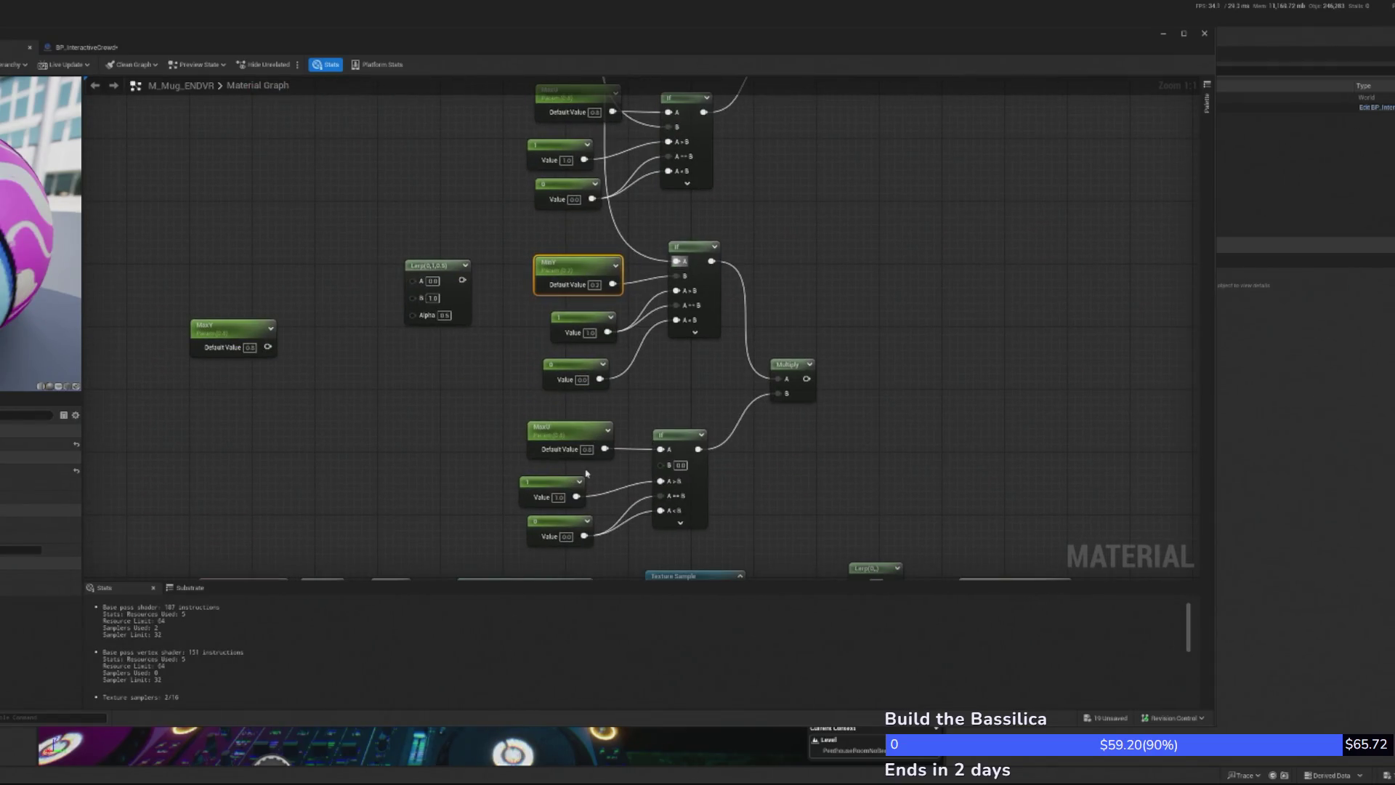
{"action": "left_click_drag", "start_coordinate": [268, 347], "coordinate": [660, 449]}
{"action": "left_click_drag", "start_coordinate": [639, 323], "coordinate": [645, 398]}
{"action": "mouse_move", "coordinate": [628, 219]}
{"action": "left_mouse_down"}
{"action": "mouse_move", "coordinate": [545, 570]}
{"action": "mouse_move", "coordinate": [664, 476]}
{"action": "mouse_move", "coordinate": [674, 501]}
{"action": "left_mouse_up"}
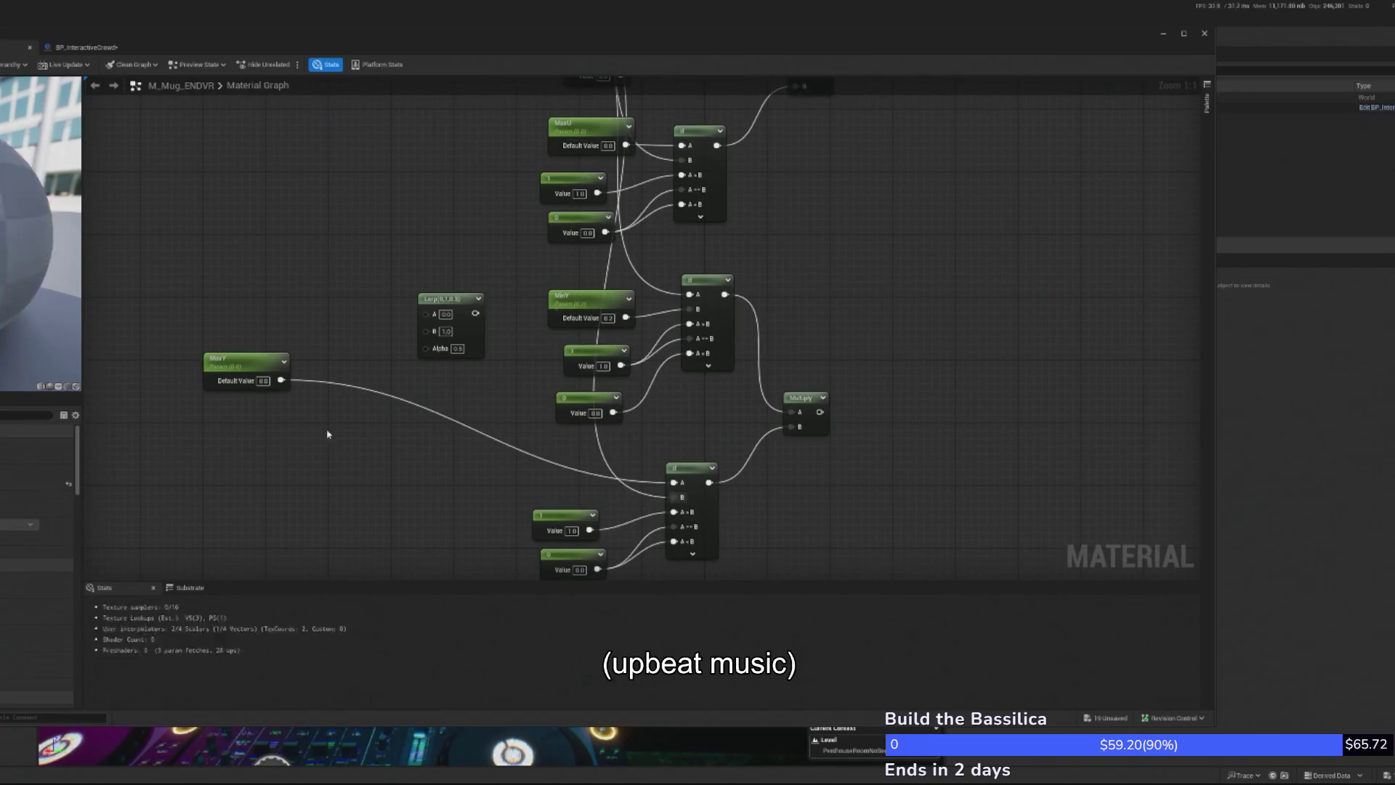
{"action": "left_click_drag", "start_coordinate": [244, 359], "coordinate": [563, 460]}
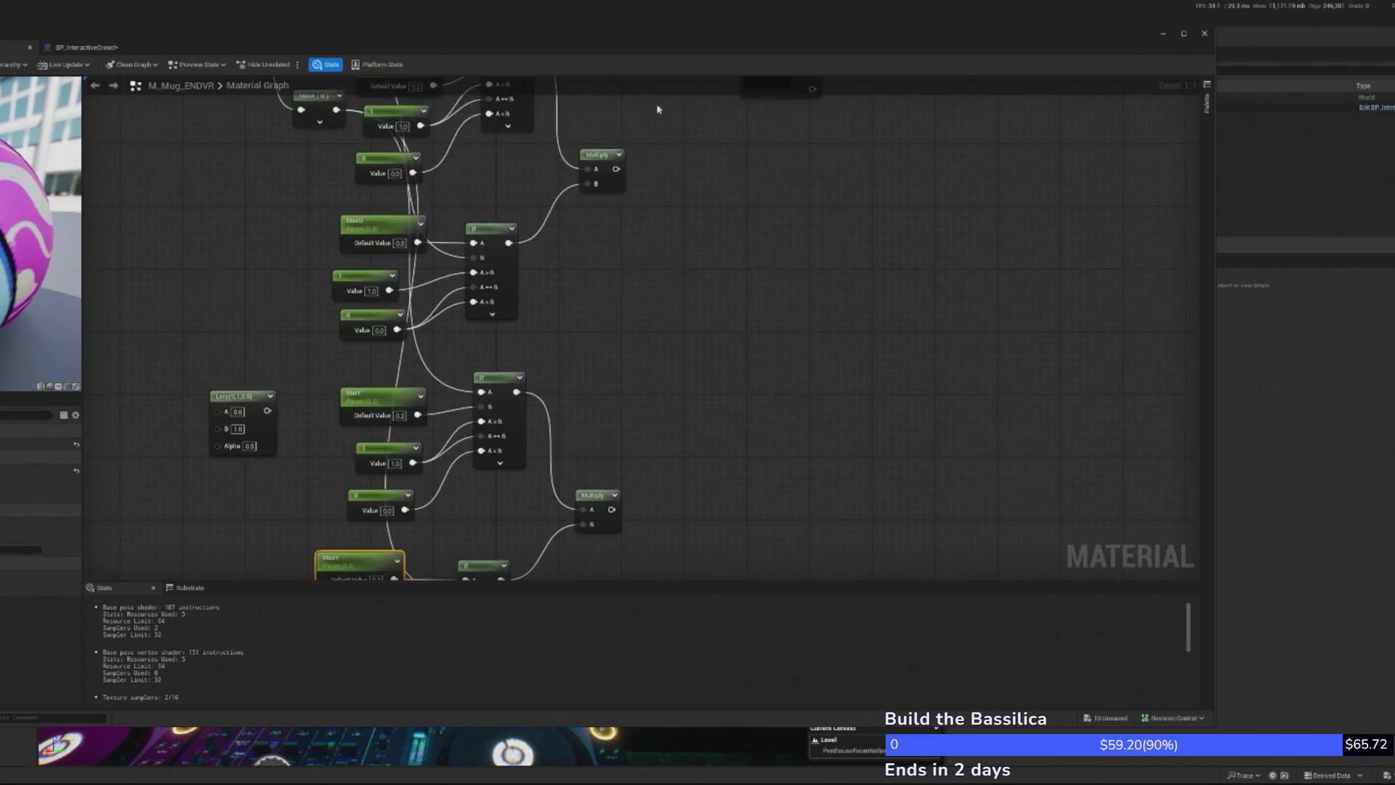
{"action": "left_click", "coordinate": [595, 153]}
{"action": "key", "text": "ctrl+d"}
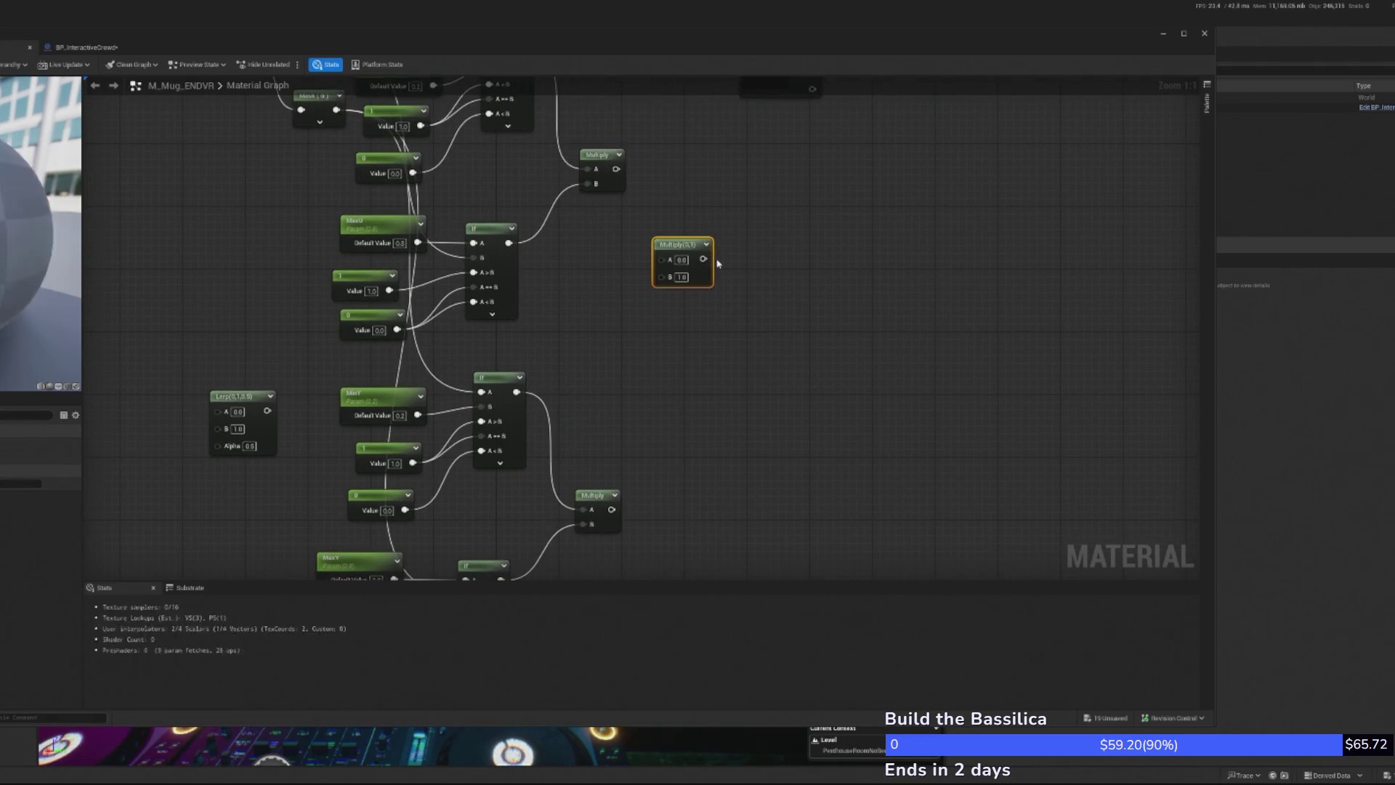
Combine both Multiply results in the new Multiply and add a vector Param node beside it
{"action": "left_click_drag", "start_coordinate": [617, 169], "coordinate": [660, 260]}
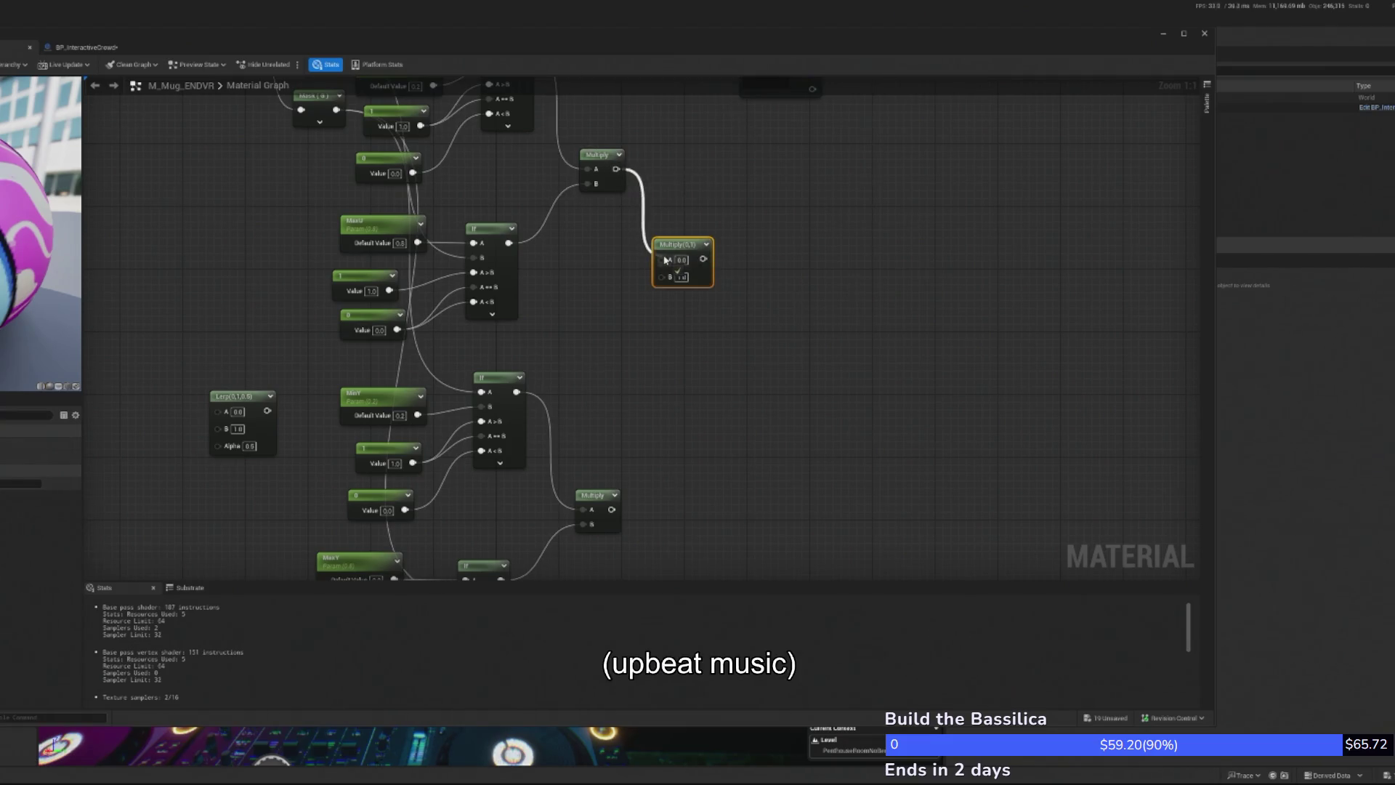
{"action": "left_click_drag", "start_coordinate": [612, 508], "coordinate": [669, 278]}
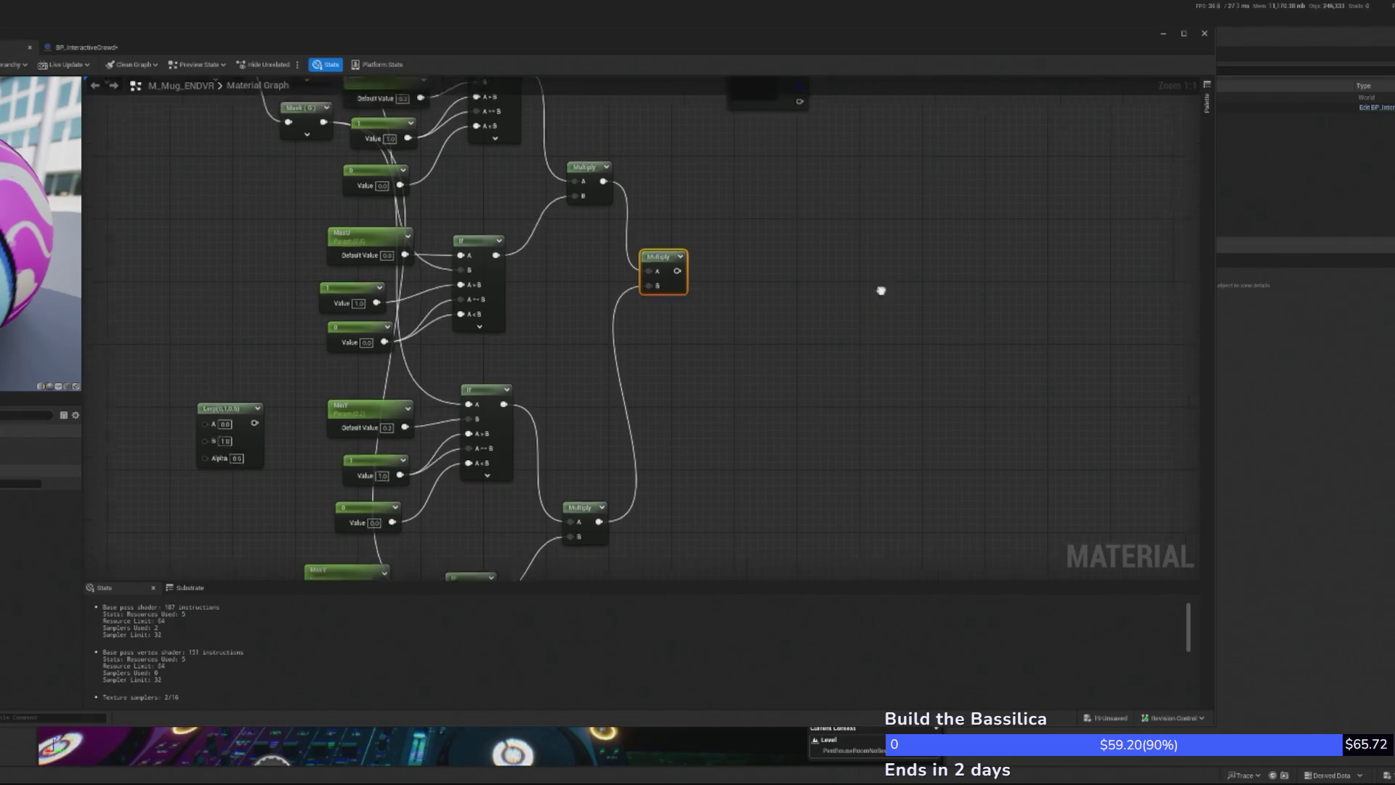
{"action": "left_click", "coordinate": [708, 218]}
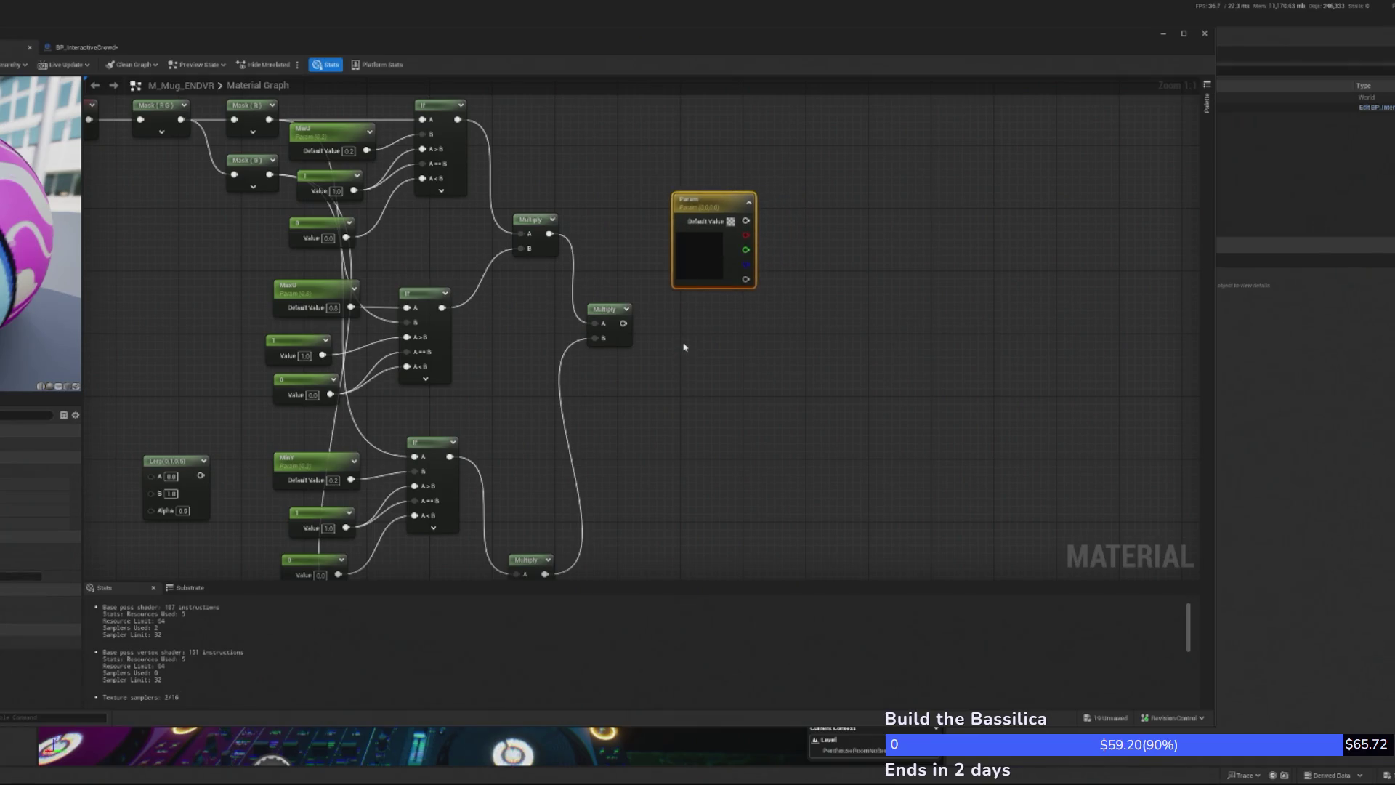
{"action": "mouse_move", "coordinate": [651, 328]}
{"action": "left_mouse_down"}
{"action": "mouse_move", "coordinate": [763, 376]}
{"action": "mouse_move", "coordinate": [720, 268]}
{"action": "left_mouse_up"}
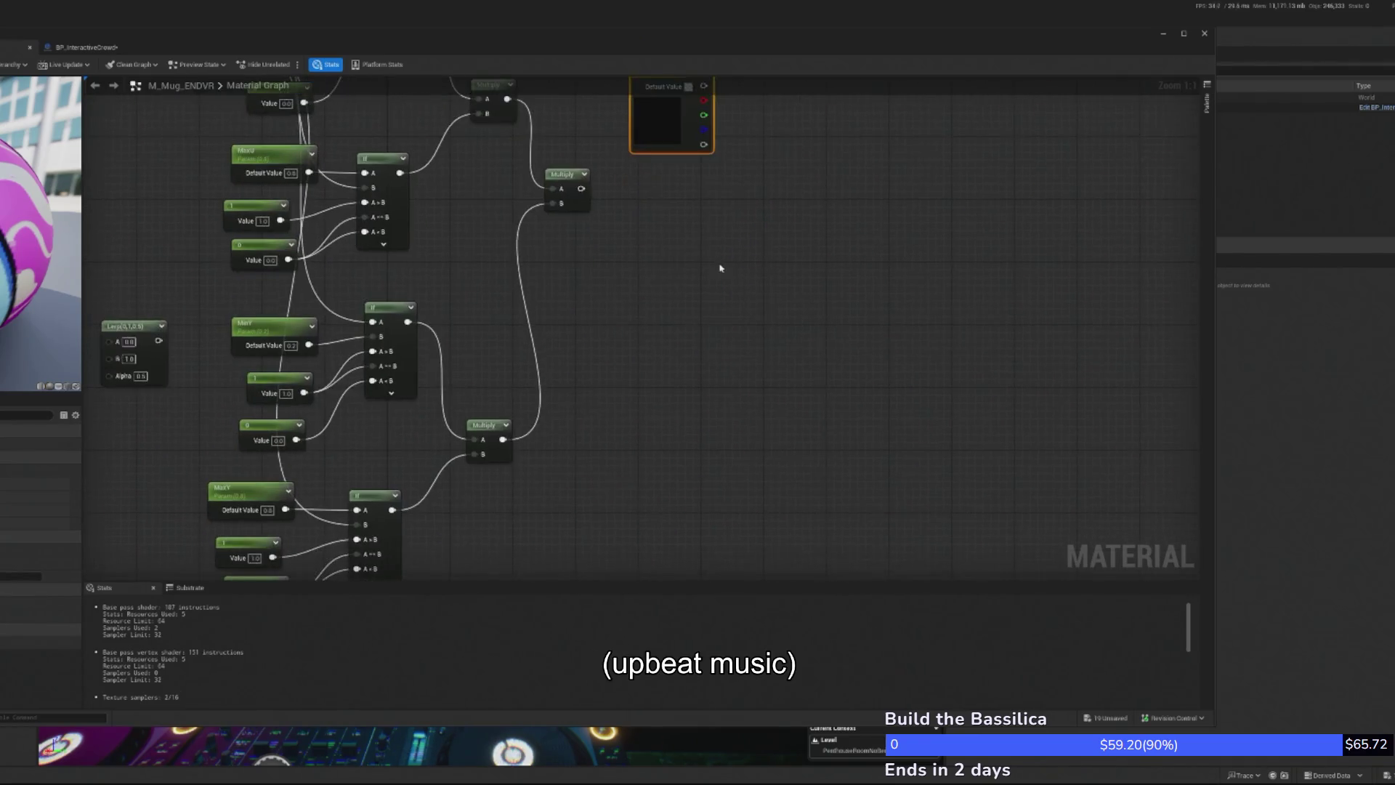
{"action": "right_click", "coordinate": [721, 269]}
{"action": "left_click", "coordinate": [625, 312]}
{"action": "scroll", "coordinate": [607, 364], "scroll_direction": "down", "scroll_amount": 6}
{"action": "scroll", "coordinate": [604, 295], "scroll_direction": "up", "scroll_amount": 2}
{"action": "scroll", "coordinate": [604, 294], "scroll_direction": "up", "scroll_amount": 1}
Place a Lerp node beside the Param and connect the Param output to its A input
{"action": "right_click", "coordinate": [605, 294]}
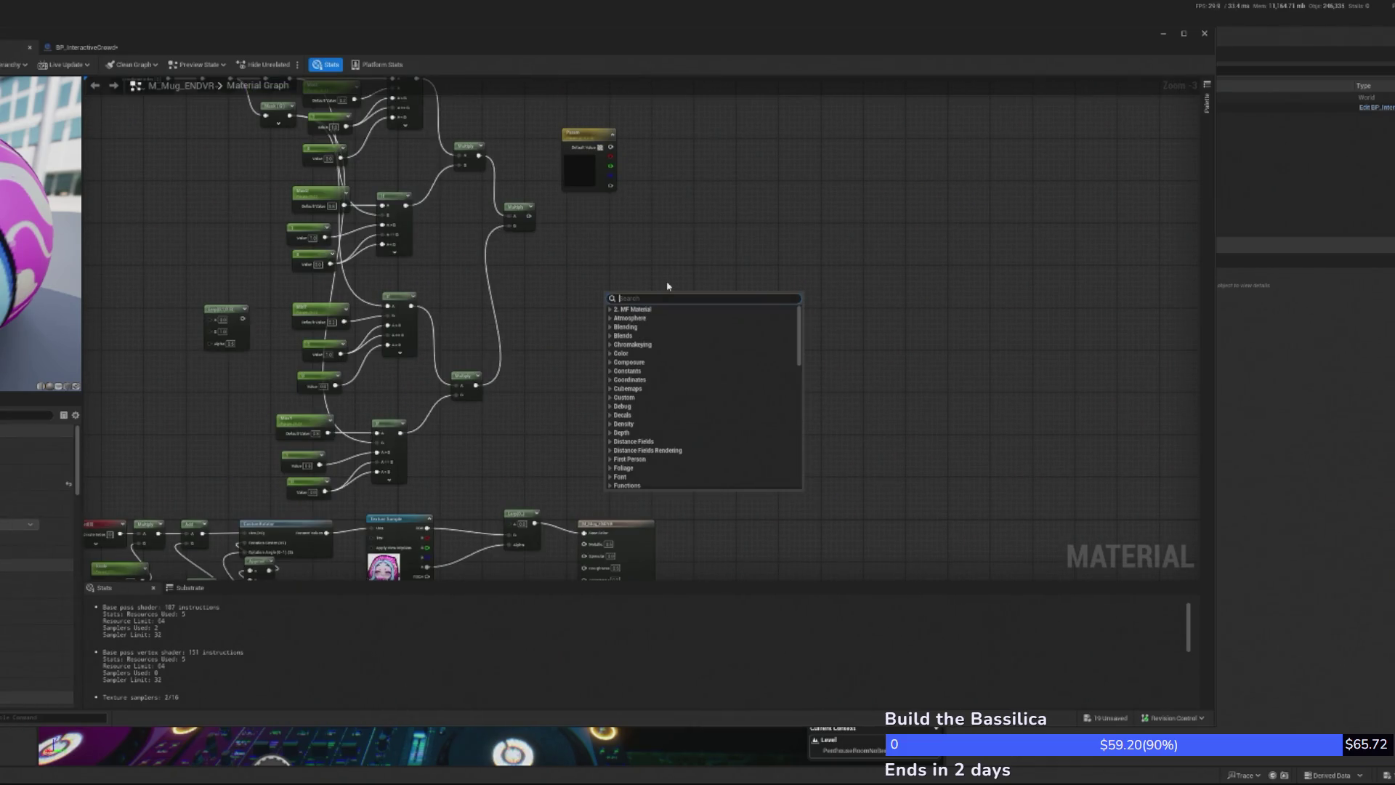
{"action": "left_click", "coordinate": [245, 288]}
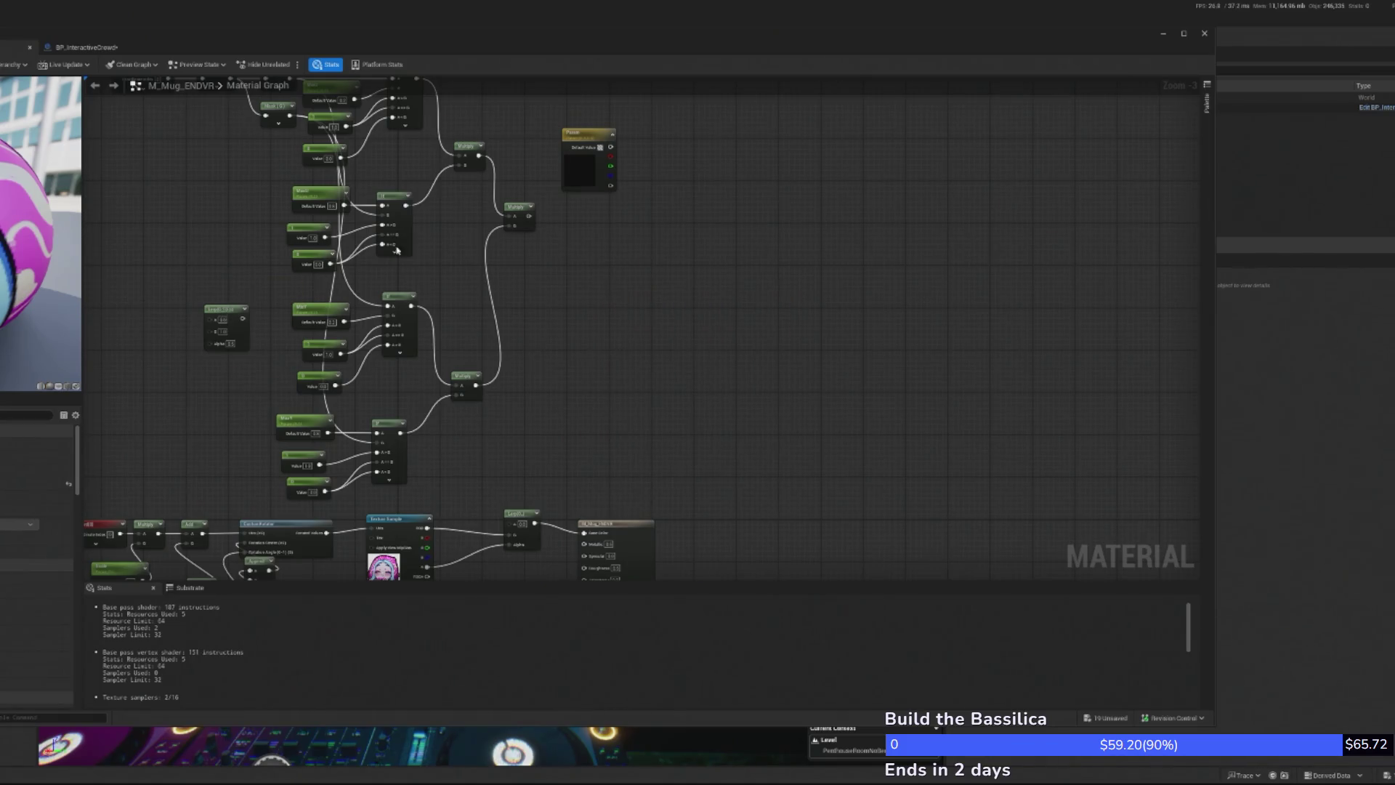
{"action": "left_click_drag", "start_coordinate": [225, 309], "coordinate": [623, 234]}
{"action": "scroll", "coordinate": [570, 231], "scroll_direction": "up", "scroll_amount": 2}
{"action": "mouse_move", "coordinate": [606, 123]}
{"action": "left_mouse_down"}
{"action": "mouse_move", "coordinate": [610, 247]}
{"action": "mouse_move", "coordinate": [607, 143]}
{"action": "left_mouse_up"}
{"action": "scroll", "coordinate": [611, 254], "scroll_direction": "down", "scroll_amount": 1}
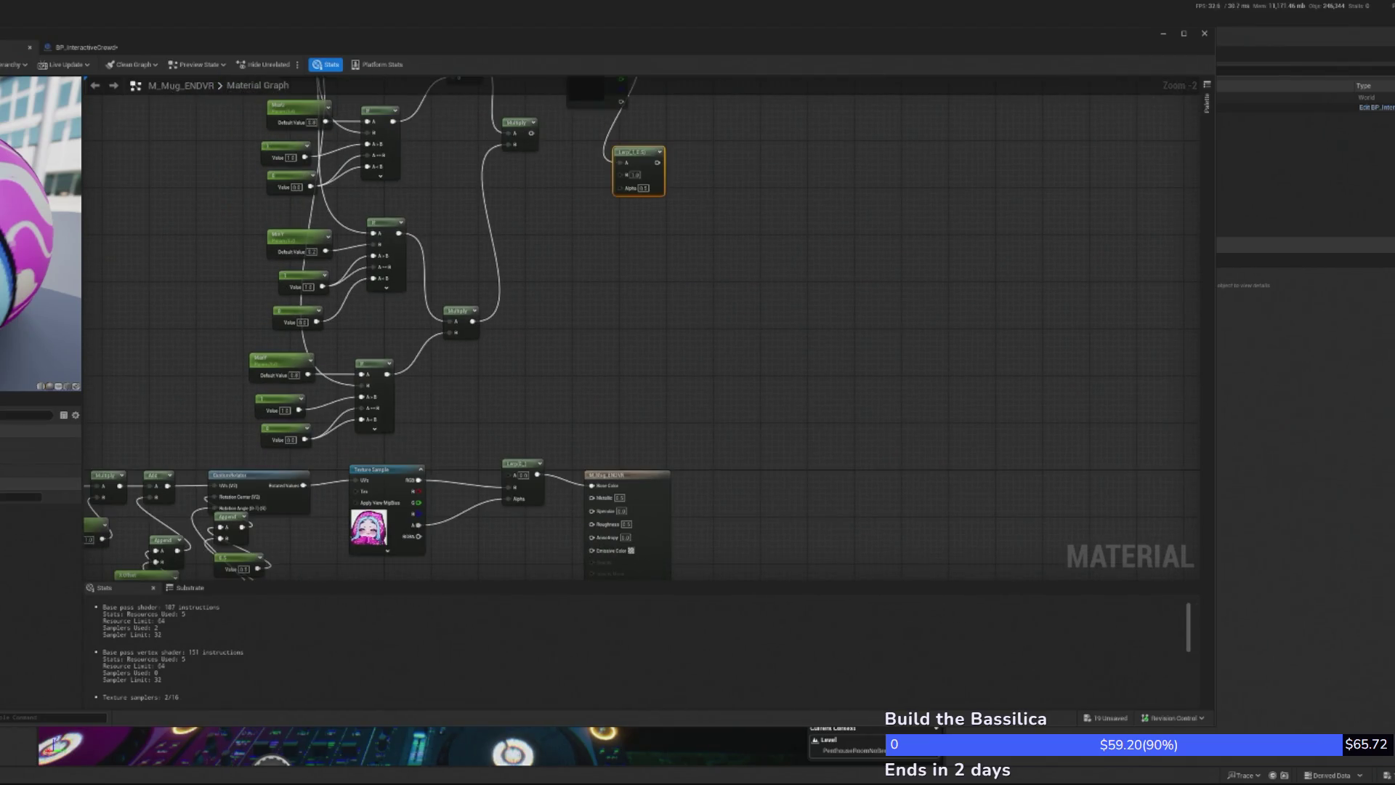
Rewire the texture alpha to the lower Lerp's Alpha and feed the upper Lerp into its A
{"action": "left_click_drag", "start_coordinate": [542, 467], "coordinate": [542, 433]}
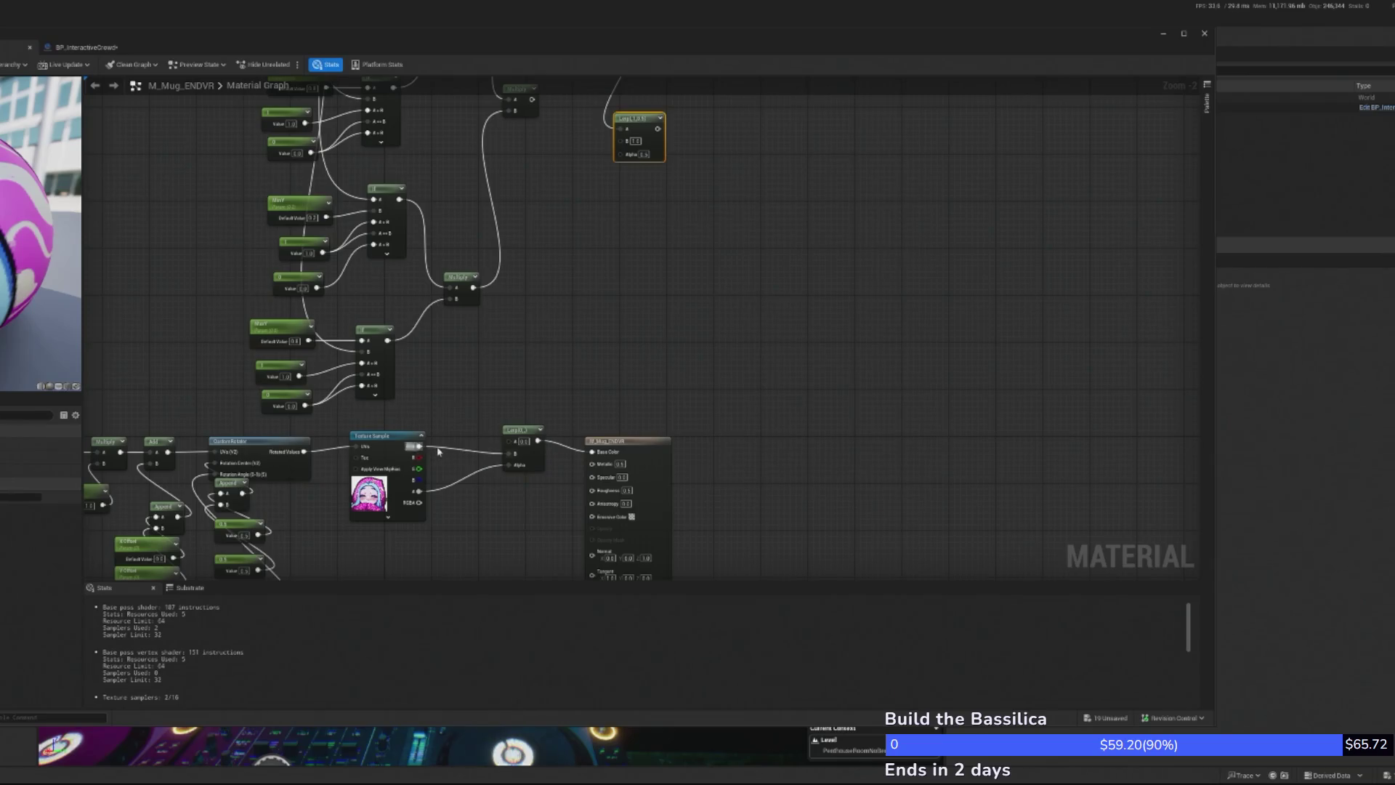
{"action": "left_click", "coordinate": [419, 491], "text": "alt"}
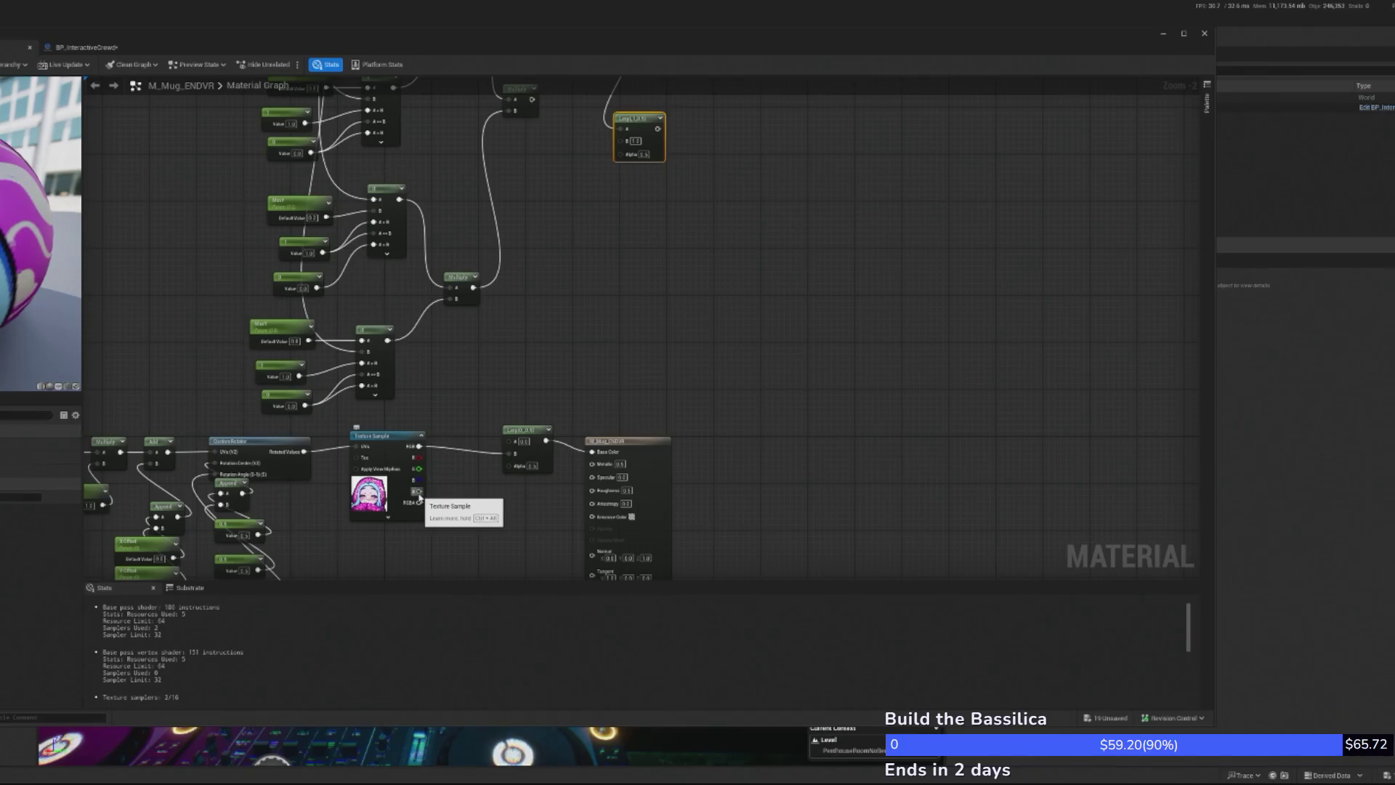
{"action": "left_click_drag", "start_coordinate": [419, 496], "coordinate": [445, 482]}
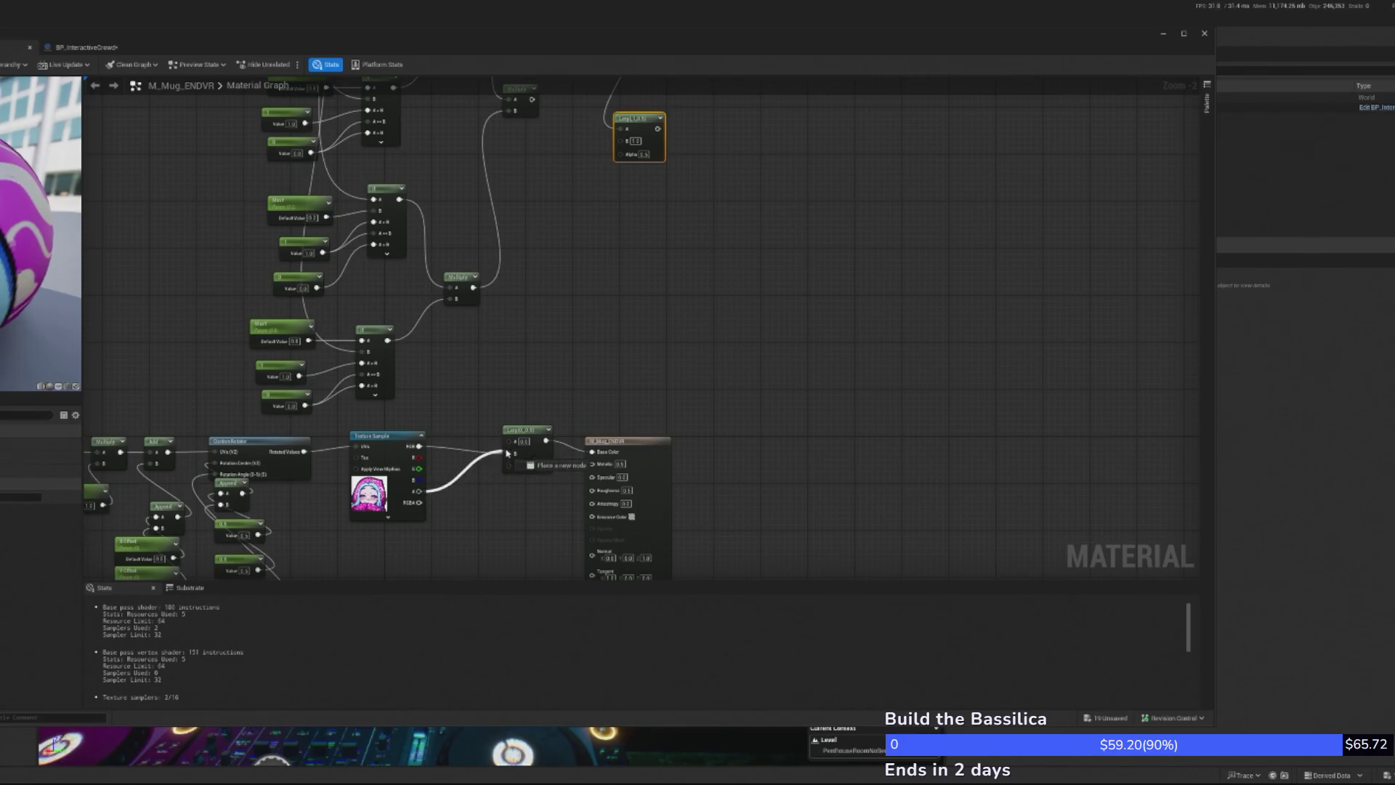
{"action": "mouse_move", "coordinate": [516, 444]}
{"action": "left_mouse_down"}
{"action": "mouse_move", "coordinate": [526, 470]}
{"action": "mouse_move", "coordinate": [513, 472]}
{"action": "left_mouse_up"}
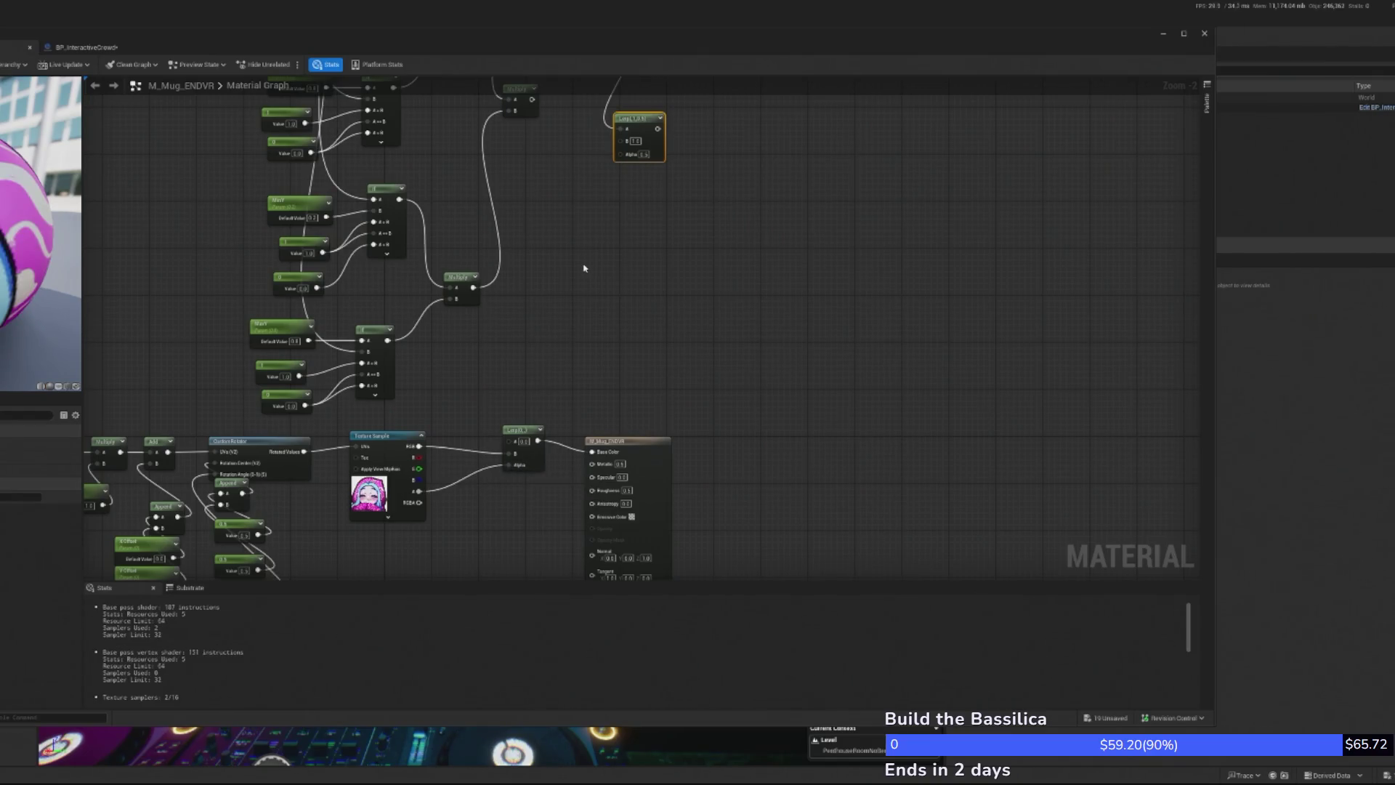
{"action": "mouse_move", "coordinate": [658, 128]}
{"action": "left_mouse_down"}
{"action": "mouse_move", "coordinate": [560, 414]}
{"action": "mouse_move", "coordinate": [507, 436]}
{"action": "mouse_move", "coordinate": [513, 448]}
{"action": "left_mouse_up"}
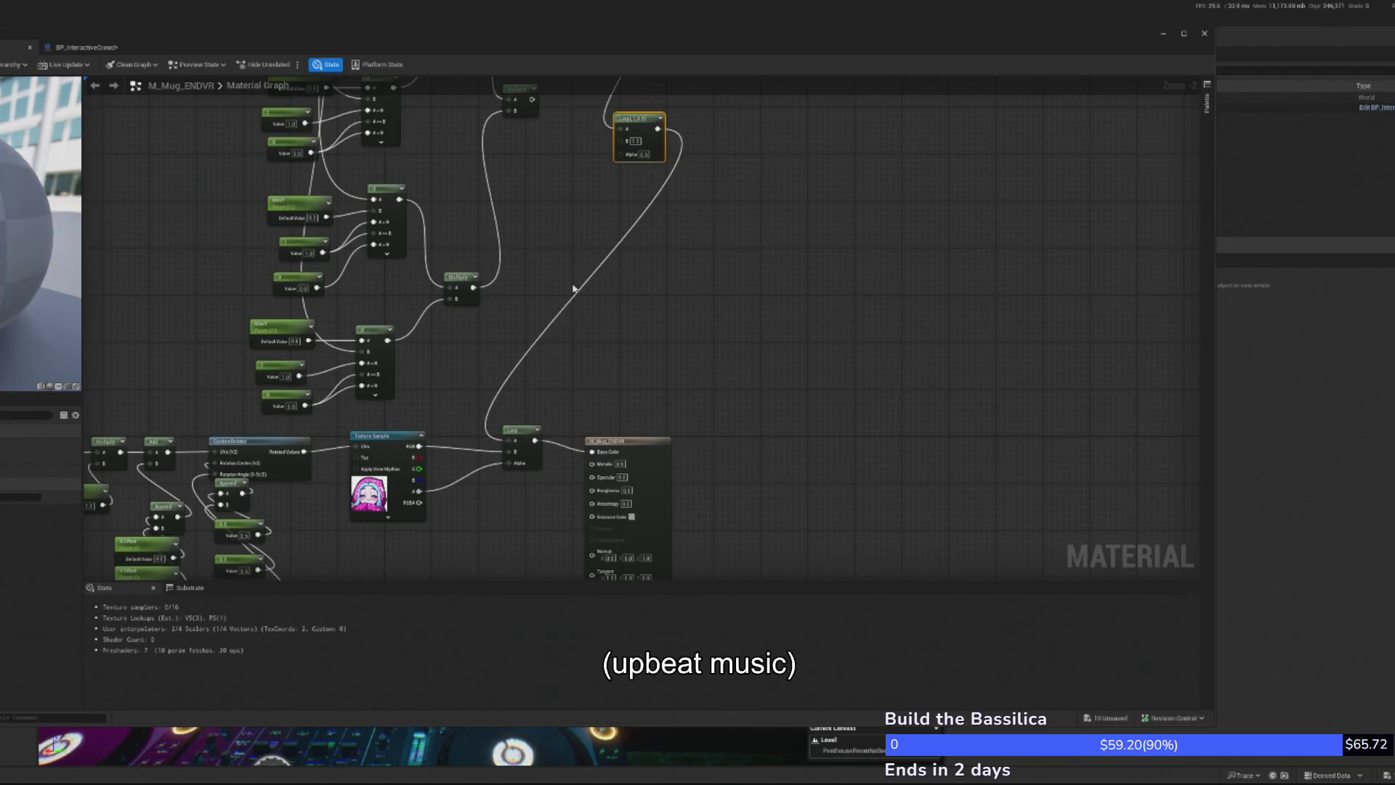
{"action": "left_click", "coordinate": [525, 429]}
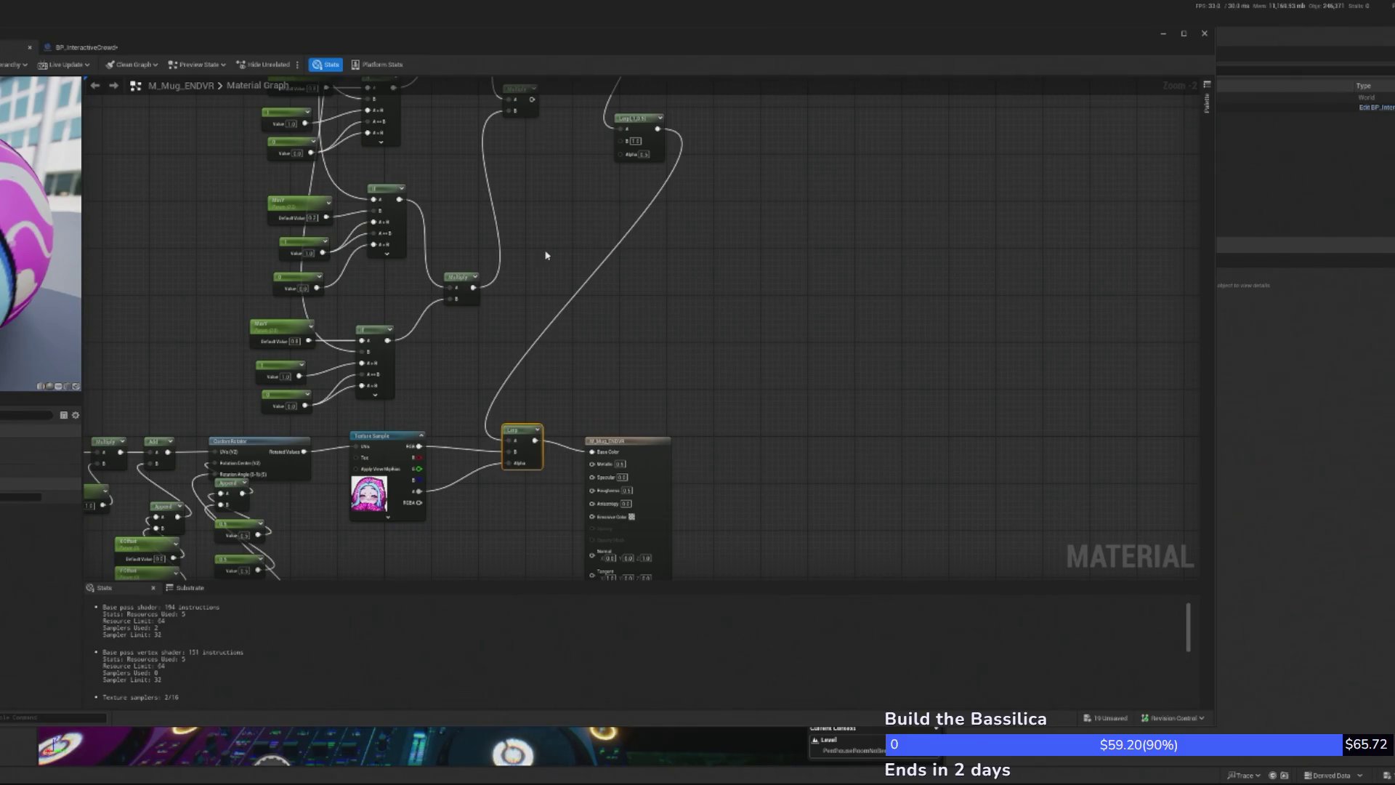
{"action": "left_click_drag", "start_coordinate": [710, 83], "coordinate": [714, 131]}
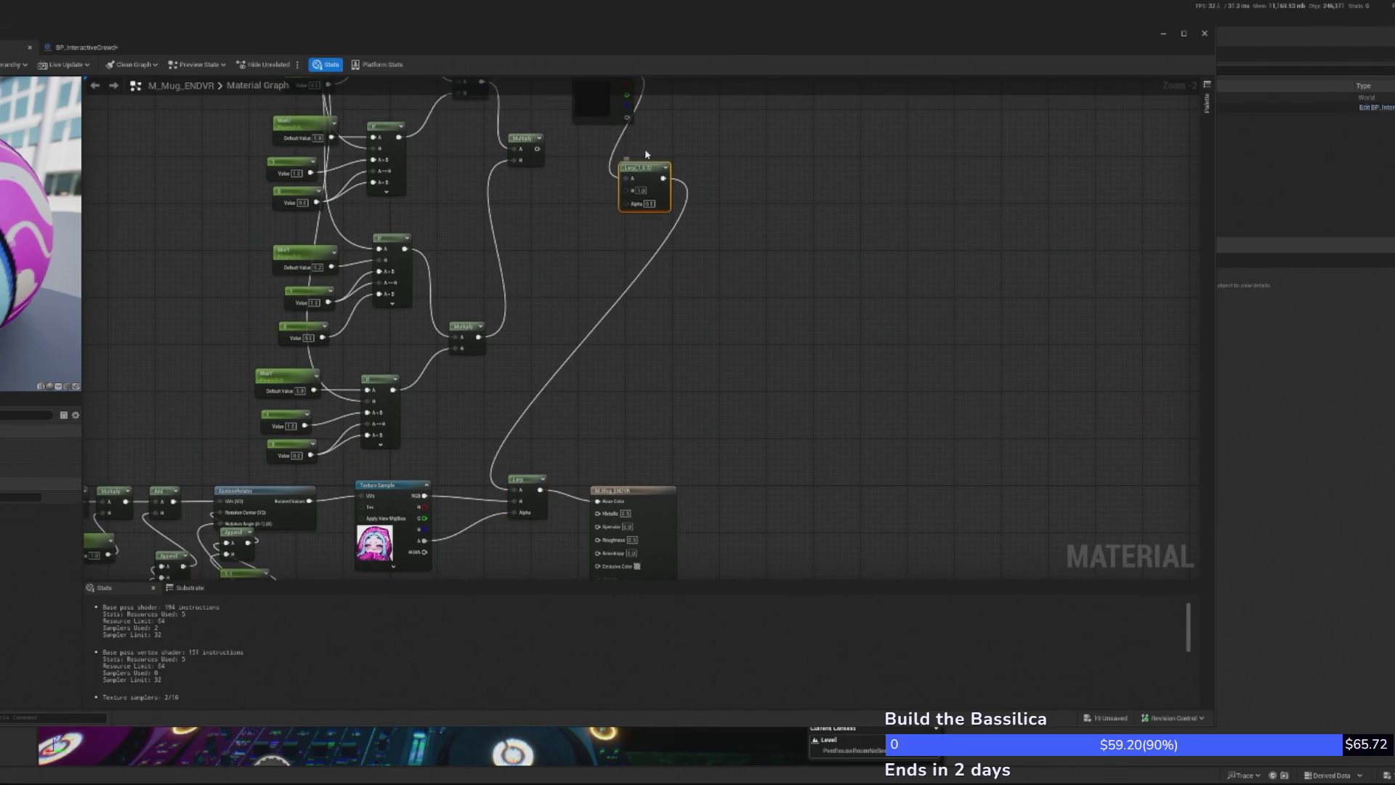
Delete the upper Lerp and rearrange the Multiply and material result nodes
{"action": "key", "text": "Delete"}
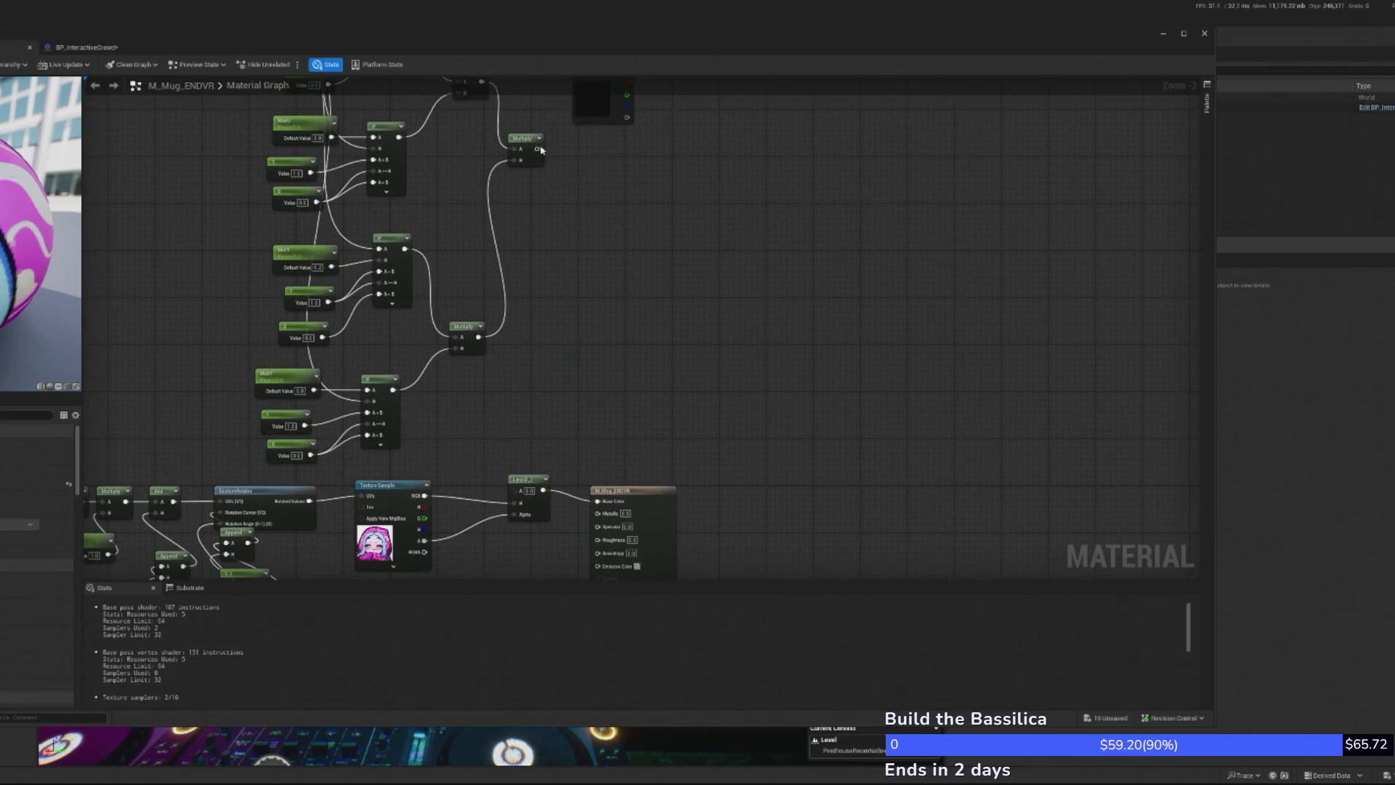
{"action": "mouse_move", "coordinate": [535, 151]}
{"action": "left_mouse_down"}
{"action": "mouse_move", "coordinate": [613, 285]}
{"action": "mouse_move", "coordinate": [586, 346]}
{"action": "mouse_move", "coordinate": [593, 440]}
{"action": "mouse_move", "coordinate": [644, 389]}
{"action": "mouse_move", "coordinate": [609, 408]}
{"action": "left_mouse_up"}
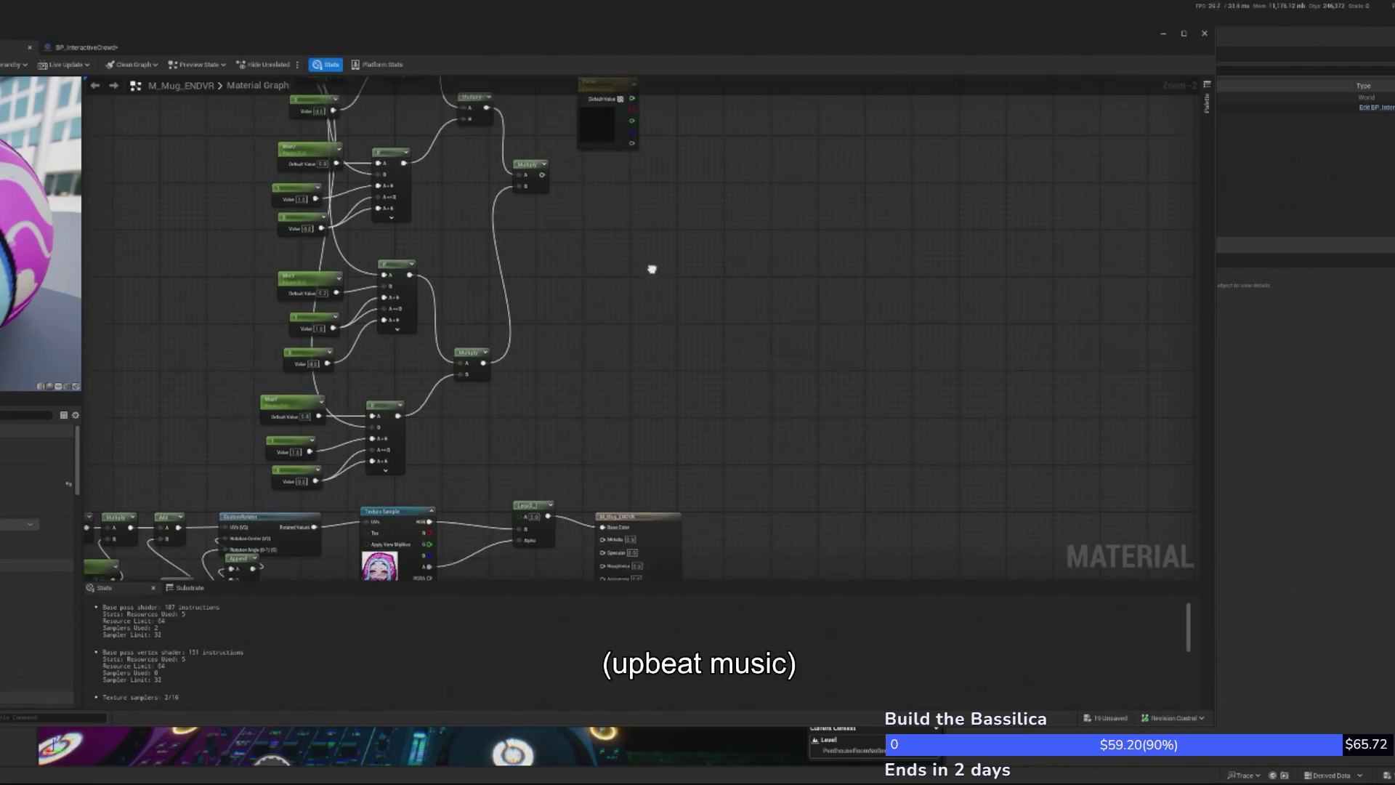
{"action": "mouse_move", "coordinate": [632, 106]}
{"action": "left_mouse_down"}
{"action": "mouse_move", "coordinate": [560, 509]}
{"action": "mouse_move", "coordinate": [519, 523]}
{"action": "left_mouse_up"}
{"action": "left_click_drag", "start_coordinate": [636, 532], "coordinate": [770, 513]}
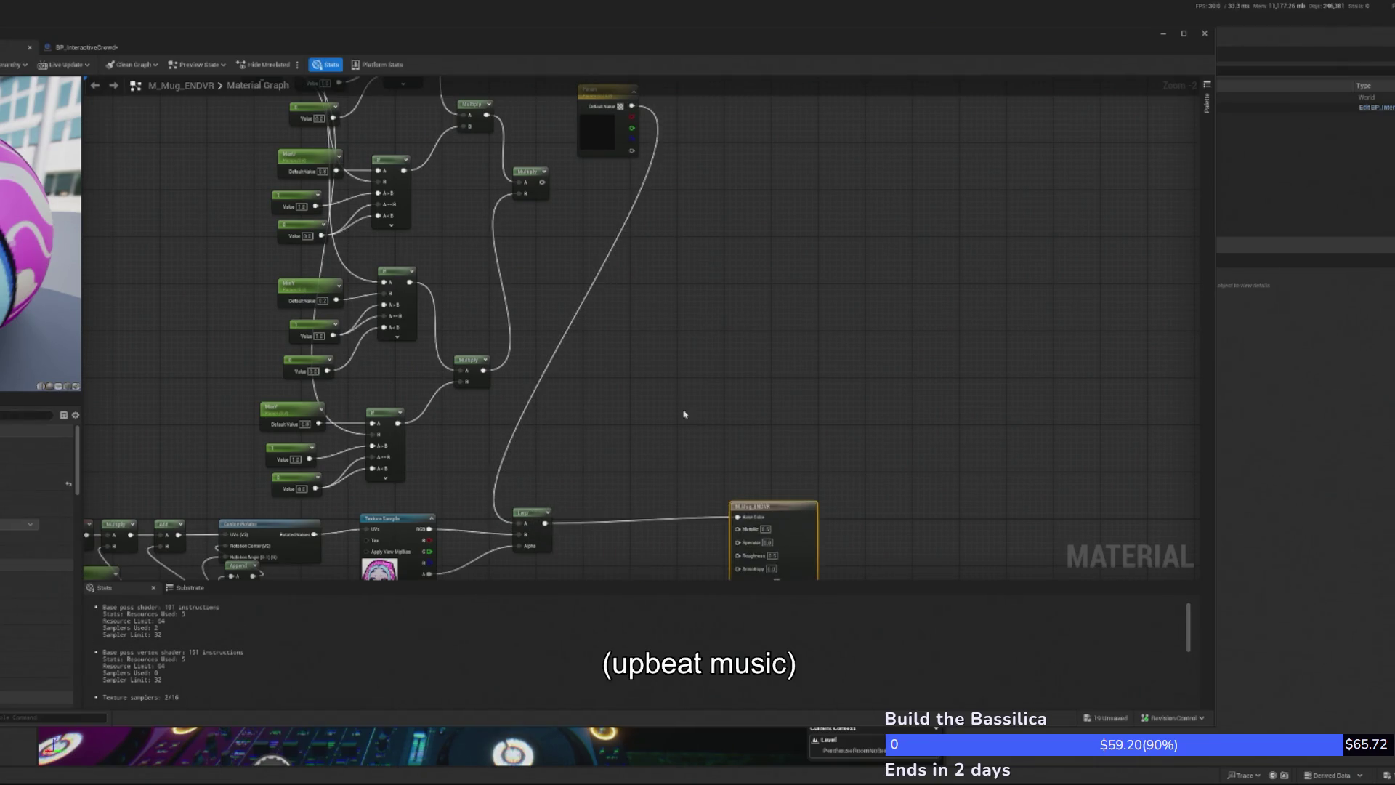
{"action": "left_click_drag", "start_coordinate": [531, 172], "coordinate": [553, 219]}
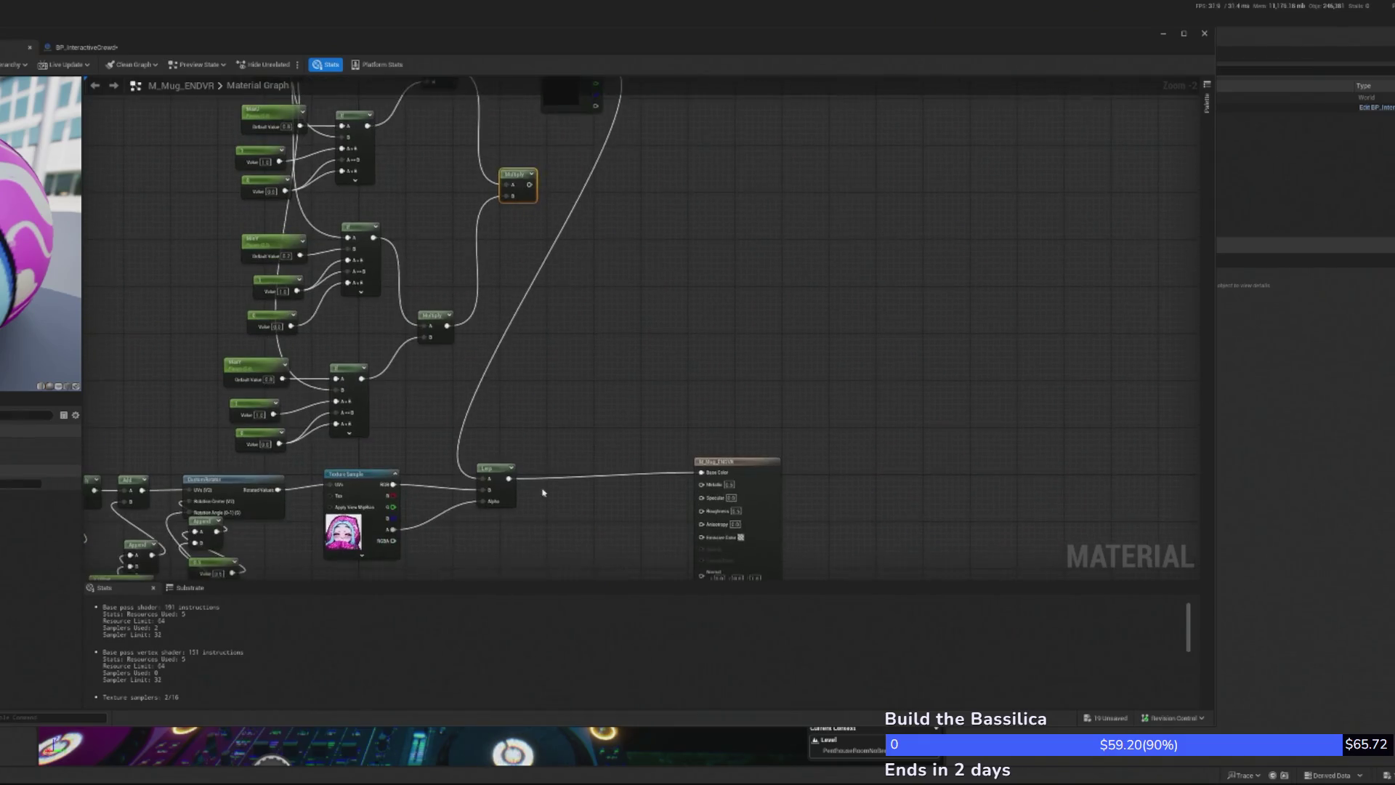
Duplicate the base-colour Lerp, wiring Multiply to Alpha, Param to A, old Lerp to B, then apply
{"action": "left_click", "coordinate": [500, 465]}
{"action": "key", "text": "ctrl+d"}
{"action": "mouse_move", "coordinate": [523, 488]}
{"action": "left_mouse_down"}
{"action": "mouse_move", "coordinate": [542, 491]}
{"action": "mouse_move", "coordinate": [578, 432]}
{"action": "left_mouse_up"}
{"action": "left_click_drag", "start_coordinate": [632, 388], "coordinate": [619, 362]}
{"action": "mouse_move", "coordinate": [529, 185]}
{"action": "left_mouse_down"}
{"action": "mouse_move", "coordinate": [559, 201]}
{"action": "mouse_move", "coordinate": [639, 404]}
{"action": "left_mouse_up"}
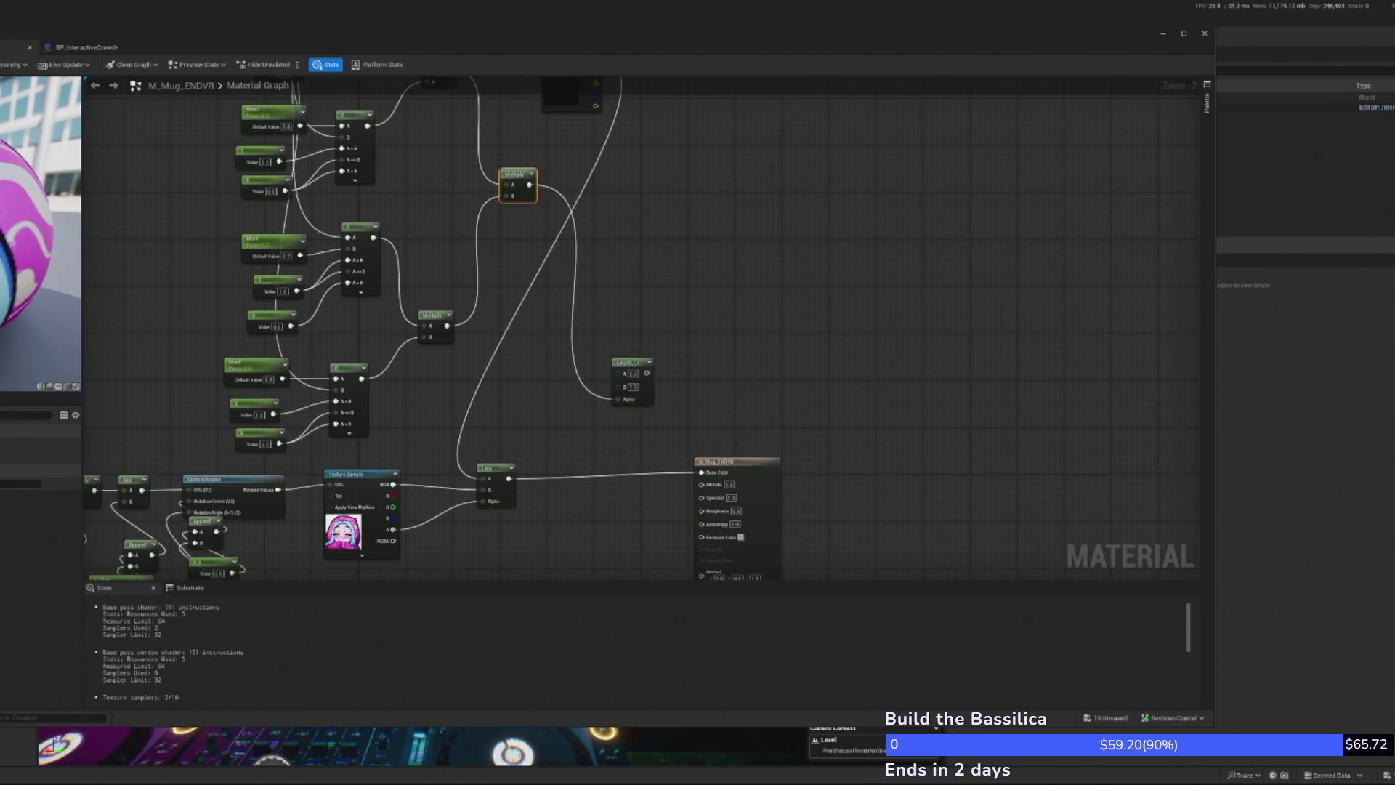
{"action": "left_click_drag", "start_coordinate": [582, 109], "coordinate": [575, 165]}
{"action": "mouse_move", "coordinate": [588, 118]}
{"action": "left_mouse_down"}
{"action": "mouse_move", "coordinate": [614, 441]}
{"action": "mouse_move", "coordinate": [612, 430]}
{"action": "left_mouse_up"}
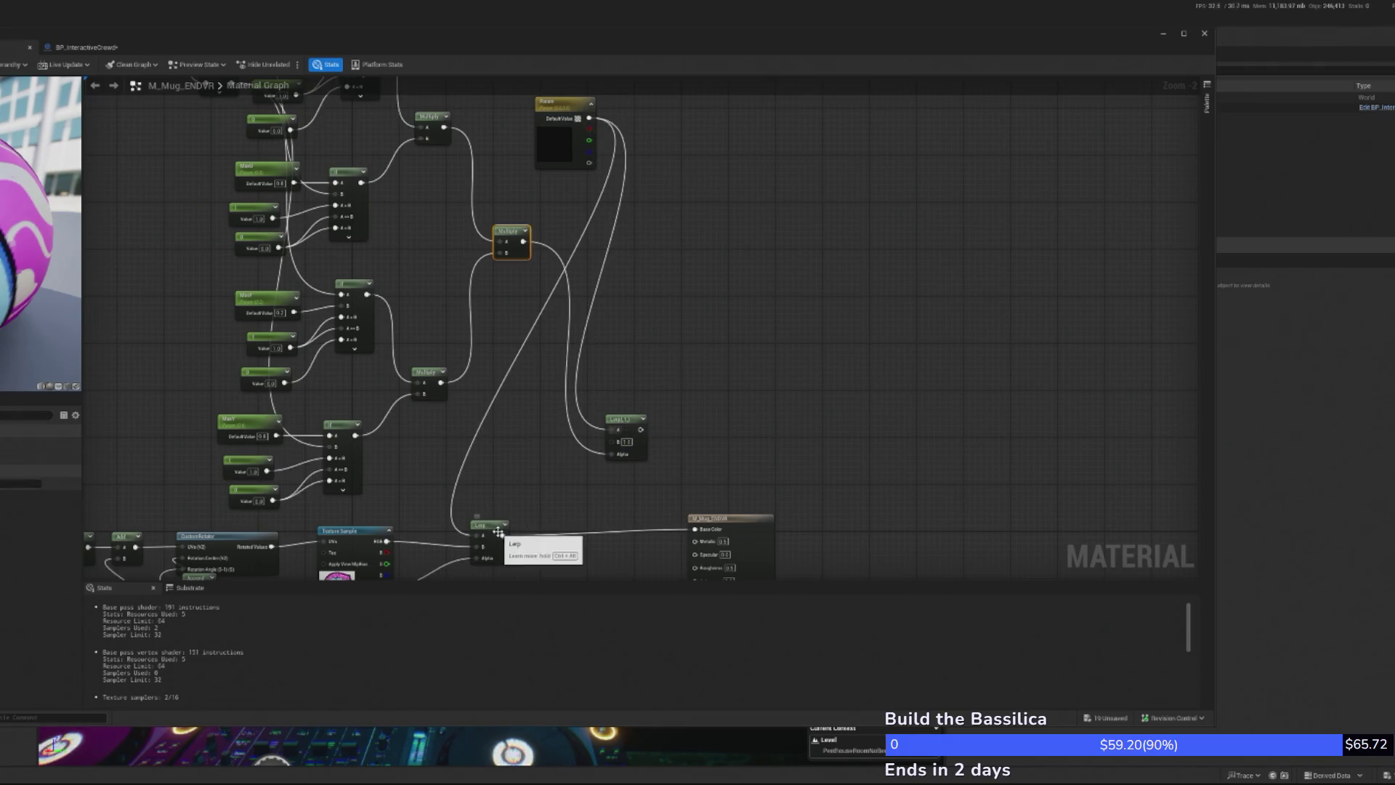
{"action": "mouse_move", "coordinate": [502, 536]}
{"action": "left_mouse_down"}
{"action": "mouse_move", "coordinate": [621, 435]}
{"action": "mouse_move", "coordinate": [695, 528]}
{"action": "left_mouse_up"}
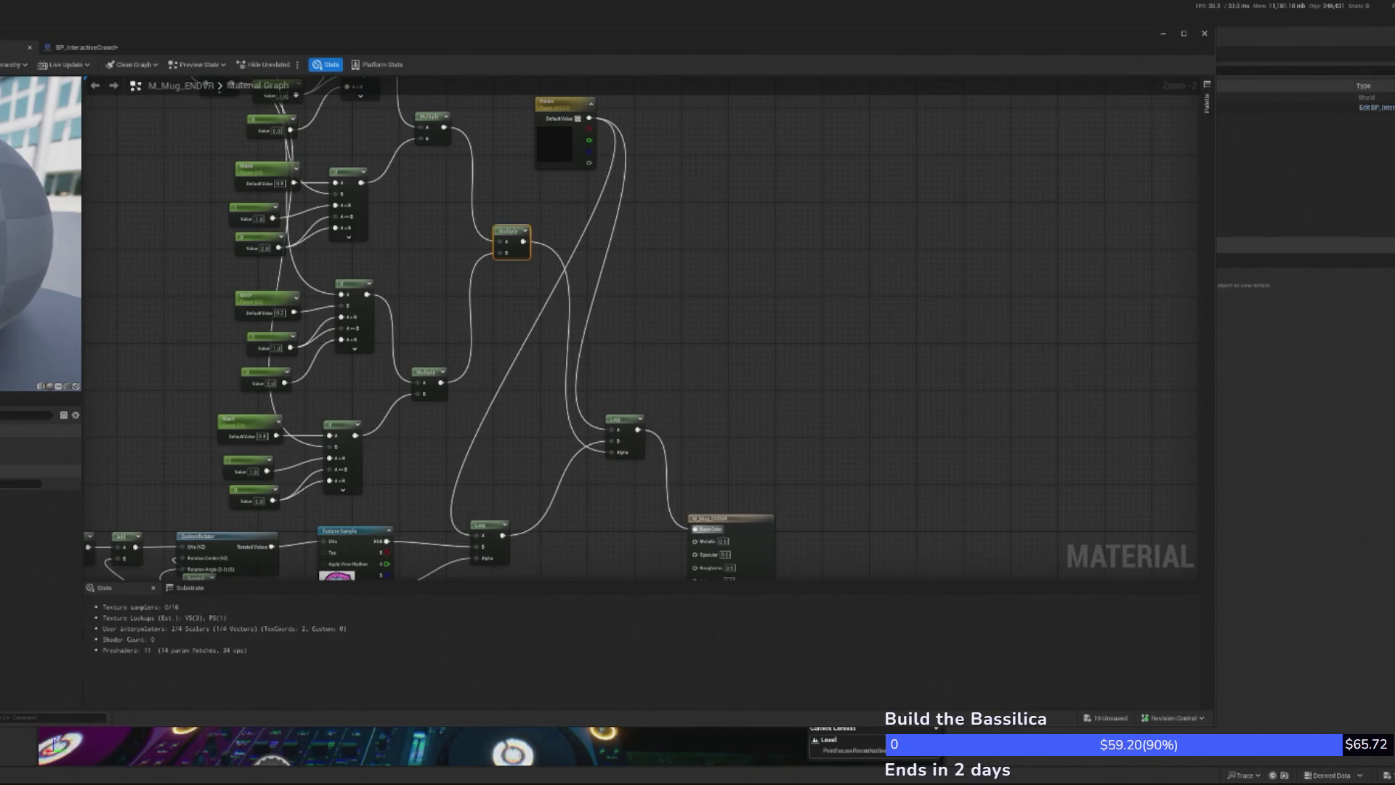
{"action": "key", "text": "ctrl+s"}
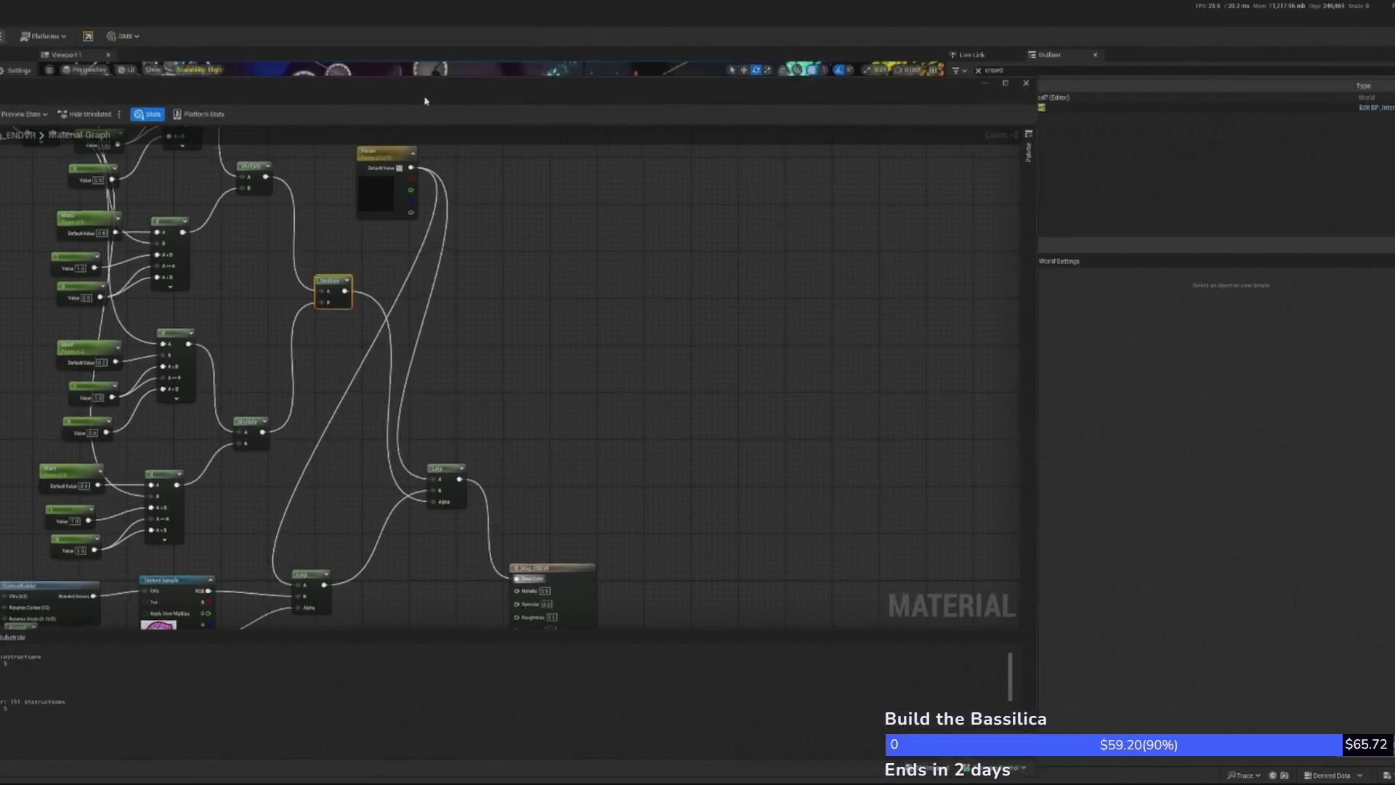
Back in the level, frame the DJ character BP_New_Nova2 and lift the mug onto the rug
{"action": "key", "text": "alt+Tab"}
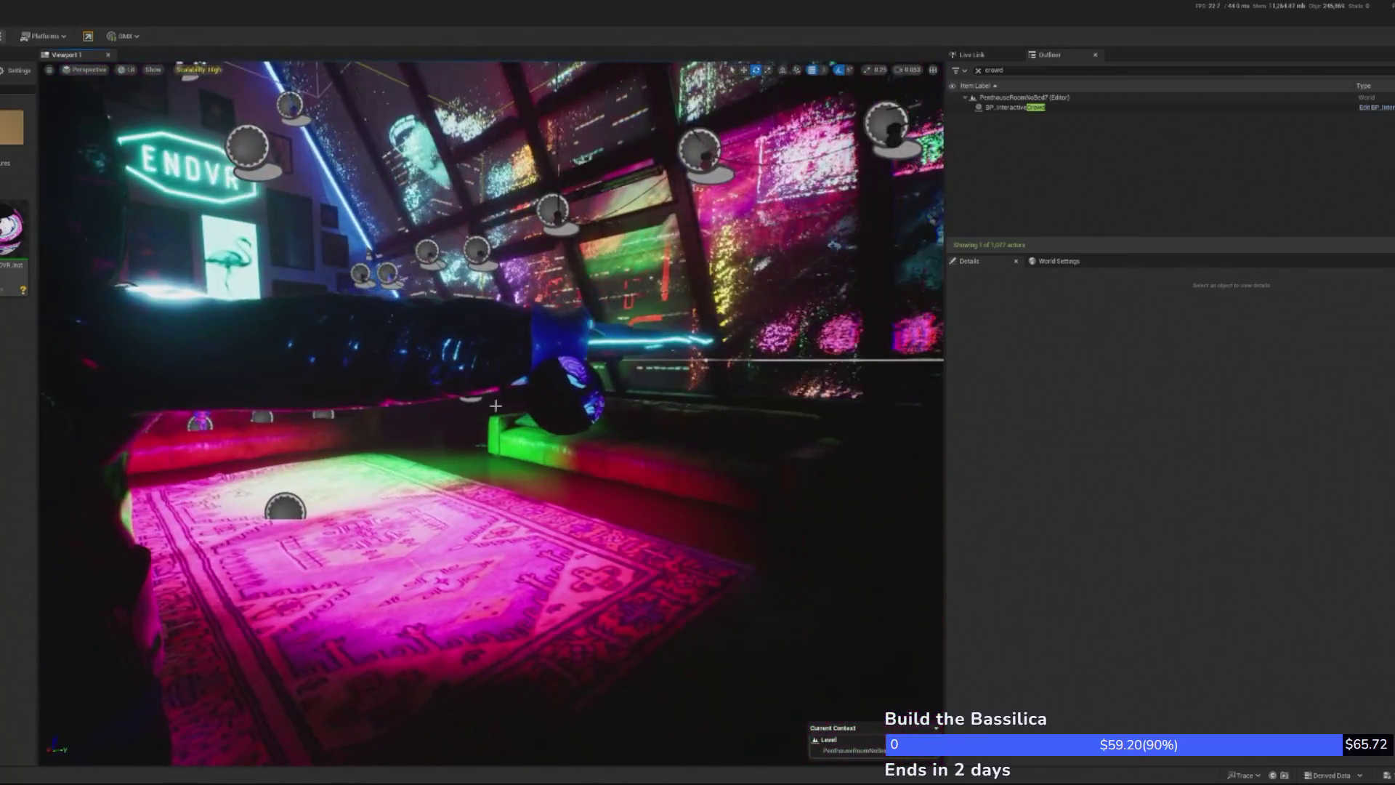
{"action": "left_click", "coordinate": [495, 405]}
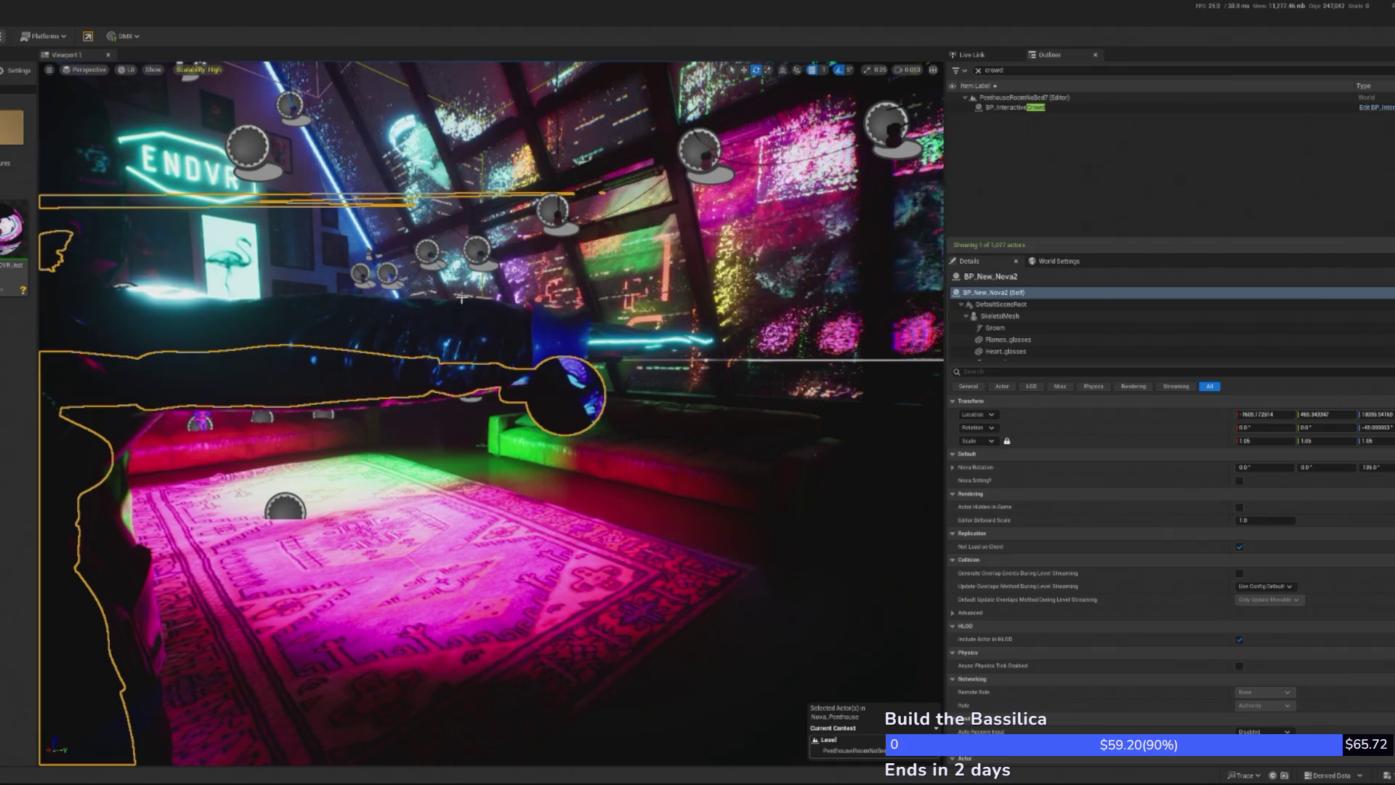
{"action": "key", "text": "f"}
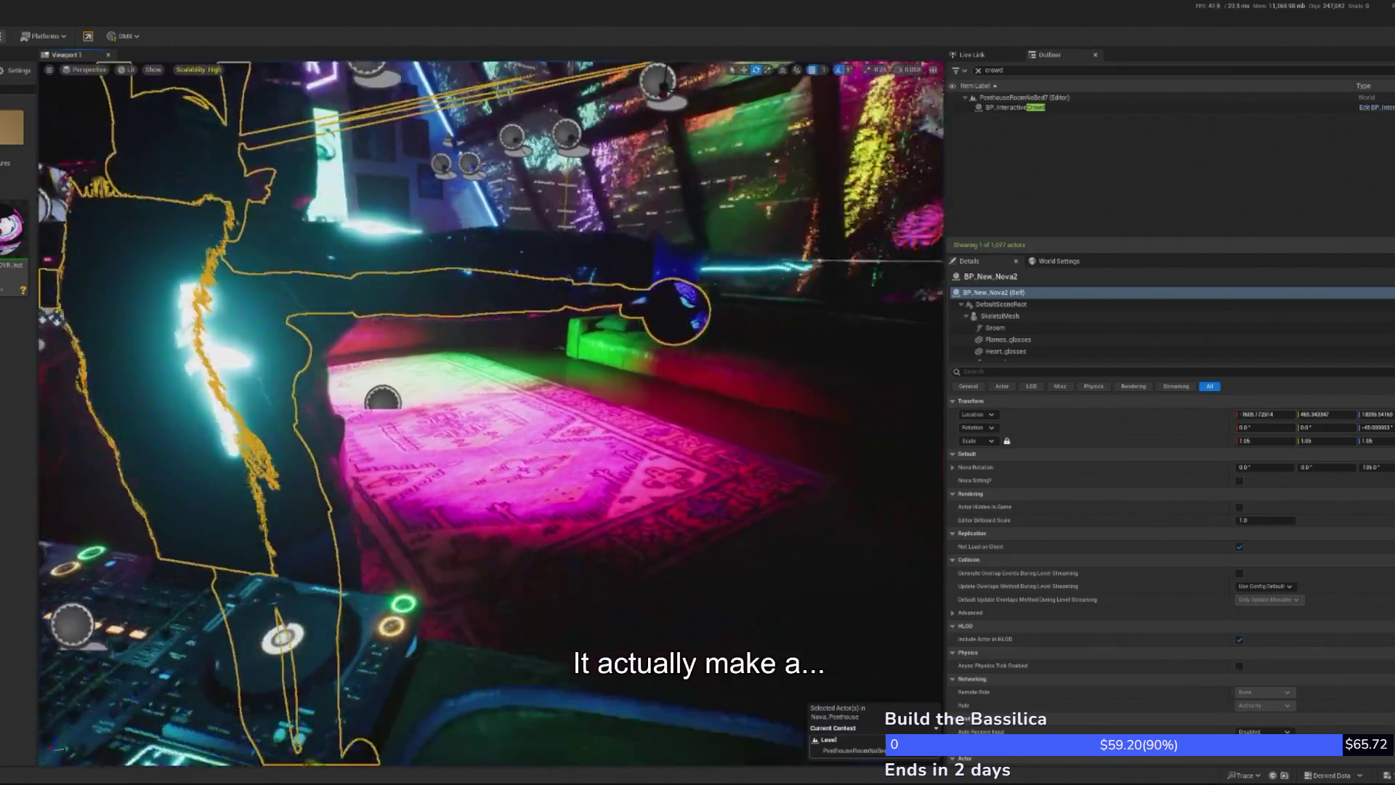
{"action": "left_click", "coordinate": [586, 656]}
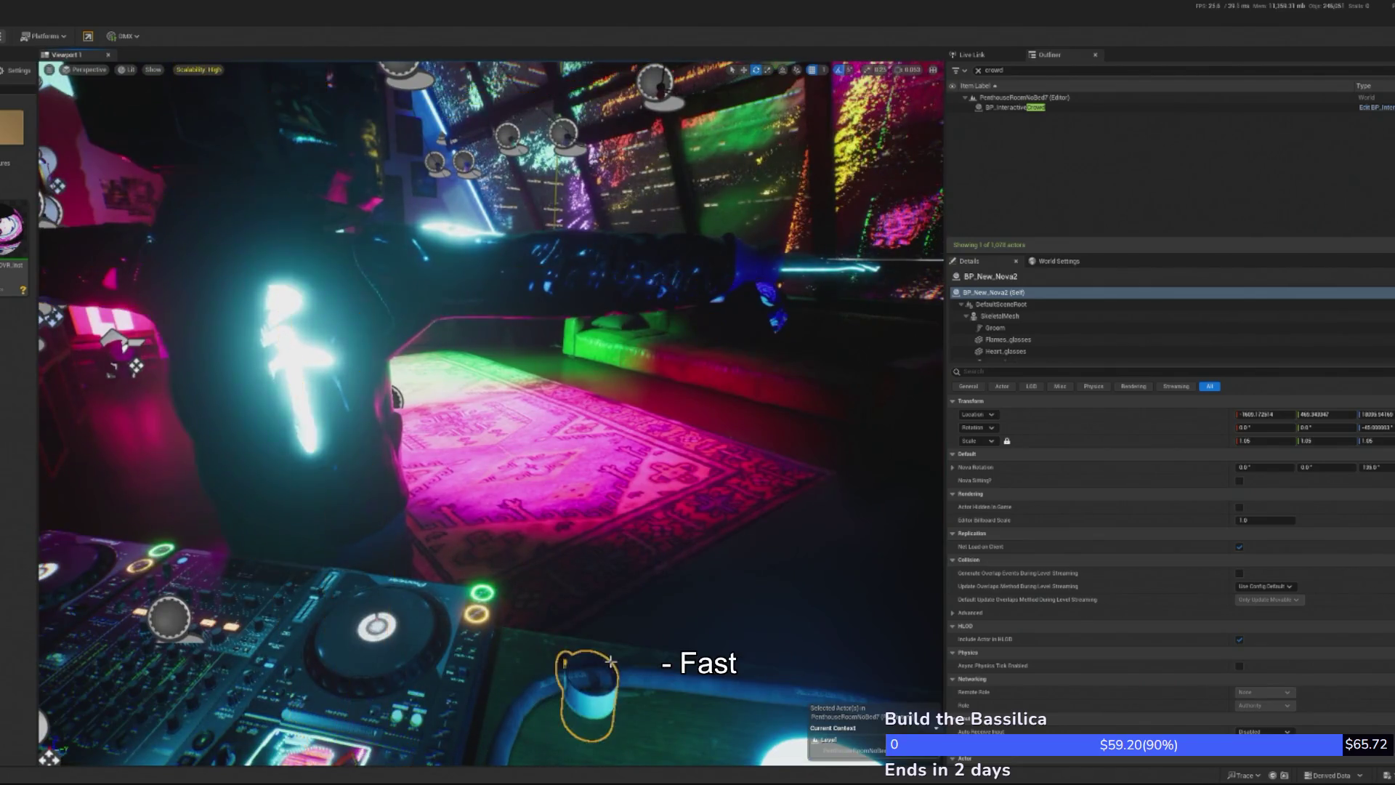
{"action": "key", "text": "w"}
{"action": "key", "text": "End"}
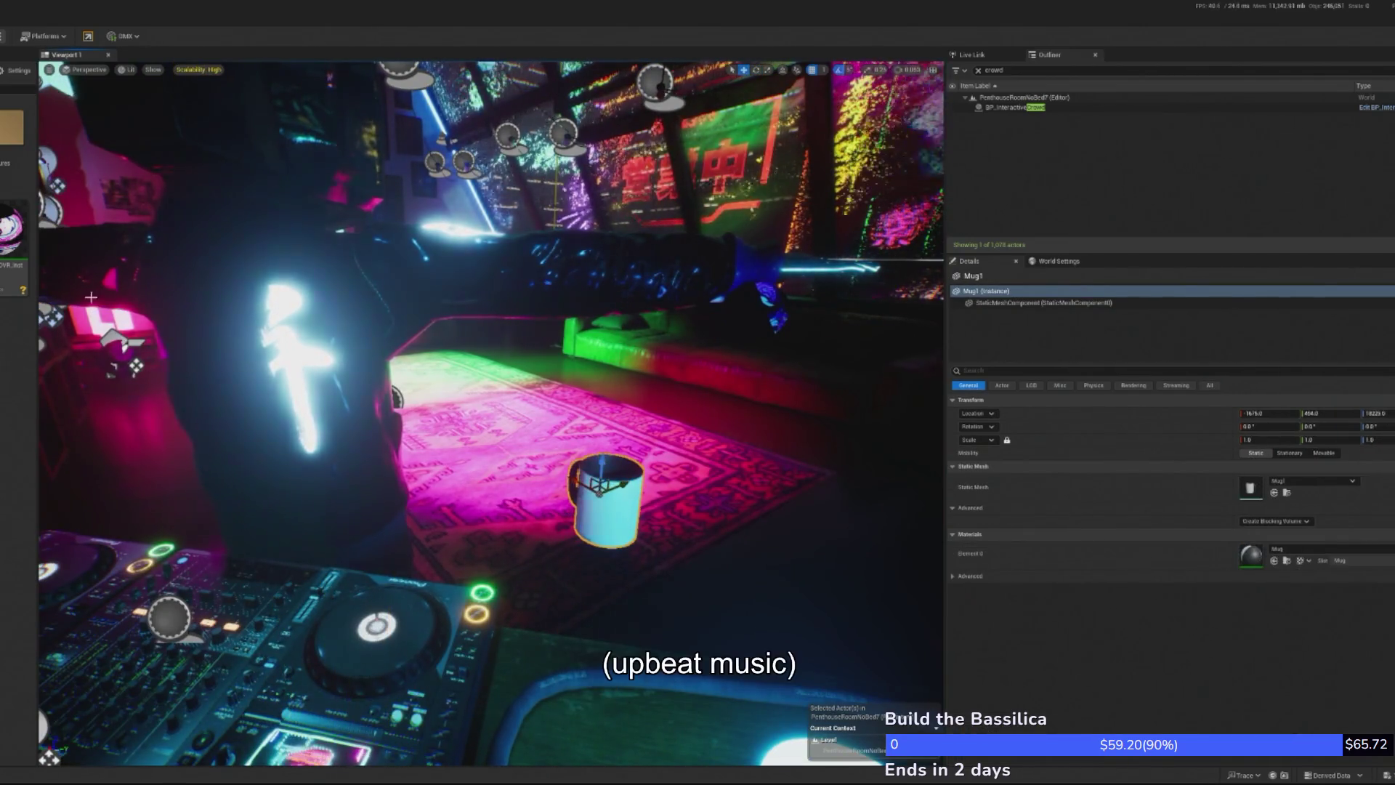
Assign M_Mug_ENDVR_Inst to the mug's Element 0 and open the material instance
{"action": "left_click", "coordinate": [5, 216]}
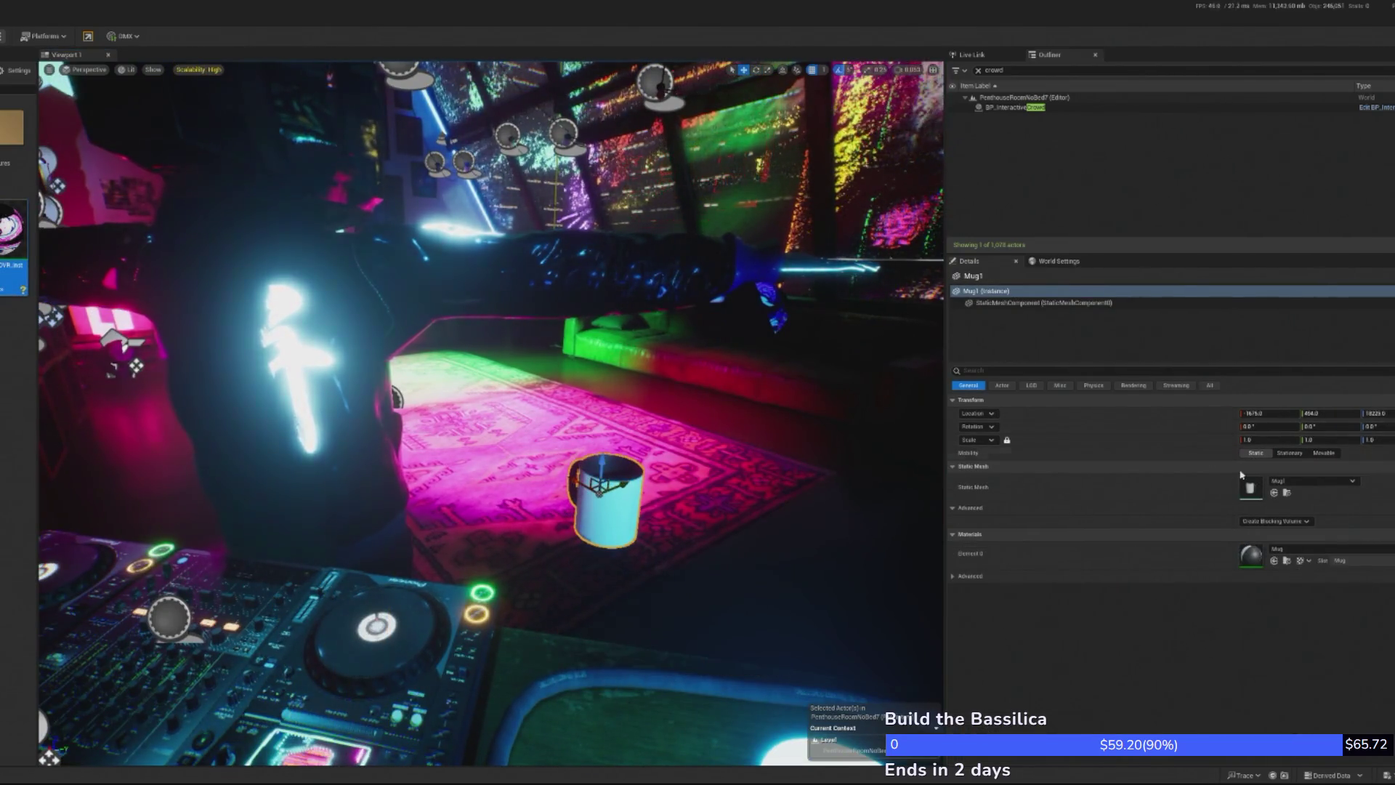
{"action": "left_click", "coordinate": [1273, 561]}
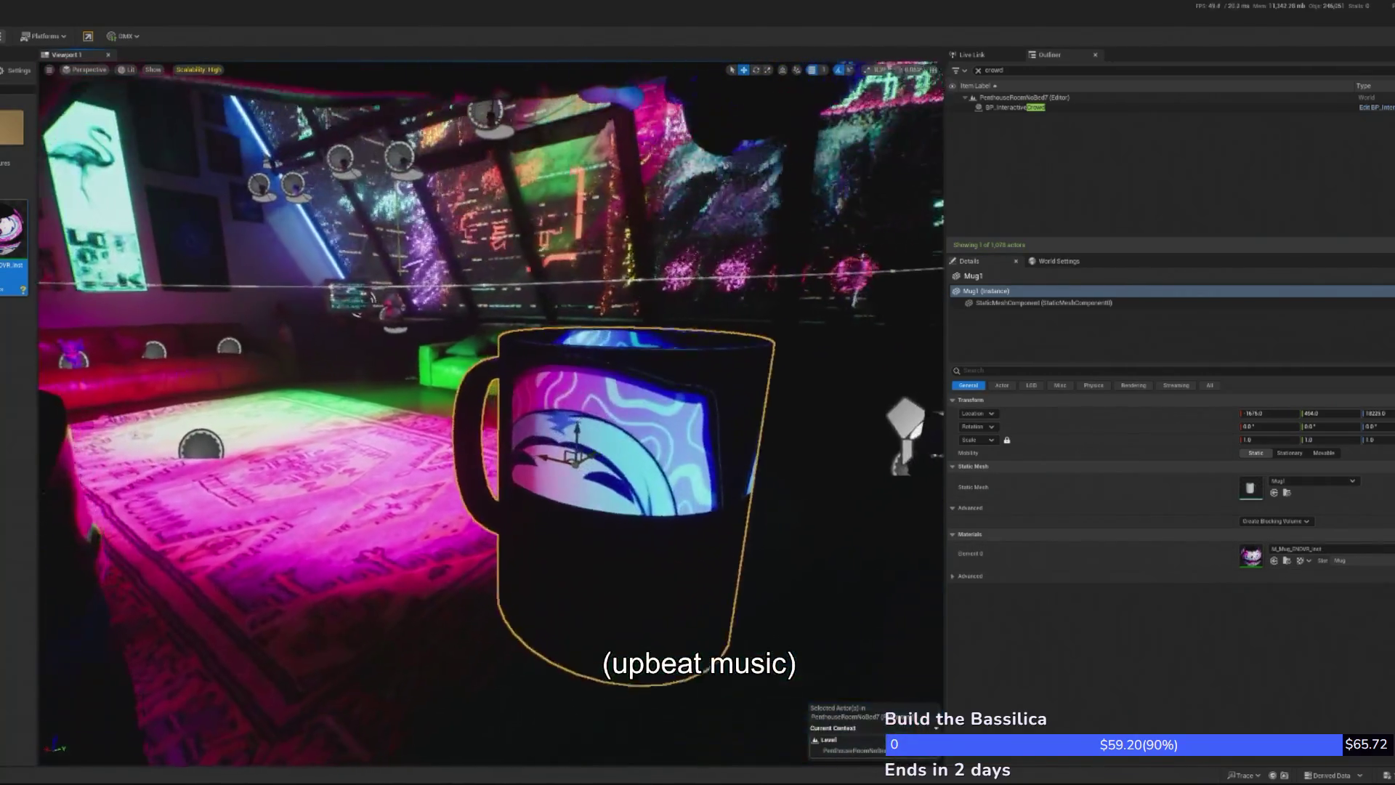
{"action": "mouse_move", "coordinate": [574, 451]}
{"action": "left_mouse_down"}
{"action": "mouse_move", "coordinate": [508, 458]}
{"action": "mouse_move", "coordinate": [484, 477]}
{"action": "left_mouse_up"}
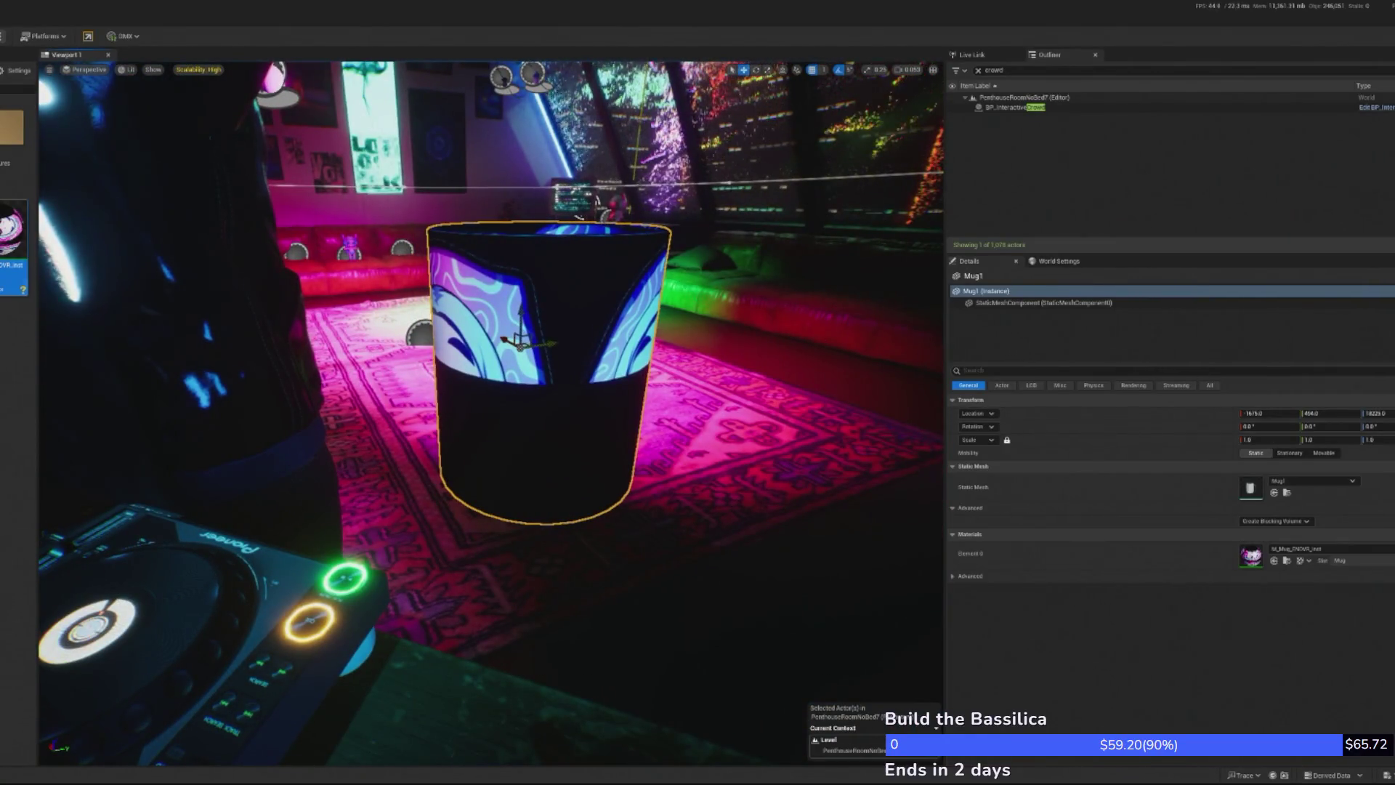
{"action": "double_click", "coordinate": [1250, 556]}
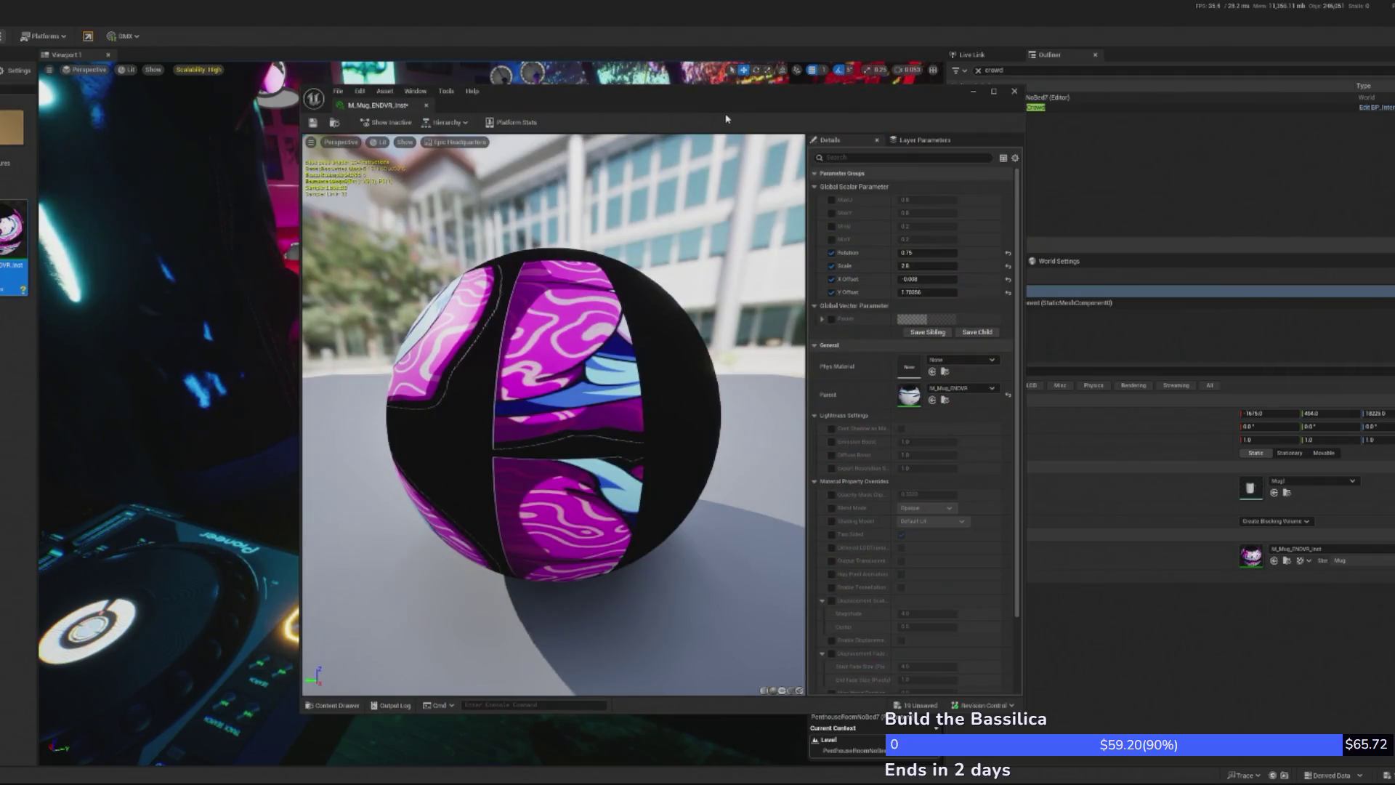
{"action": "left_click", "coordinate": [1014, 91]}
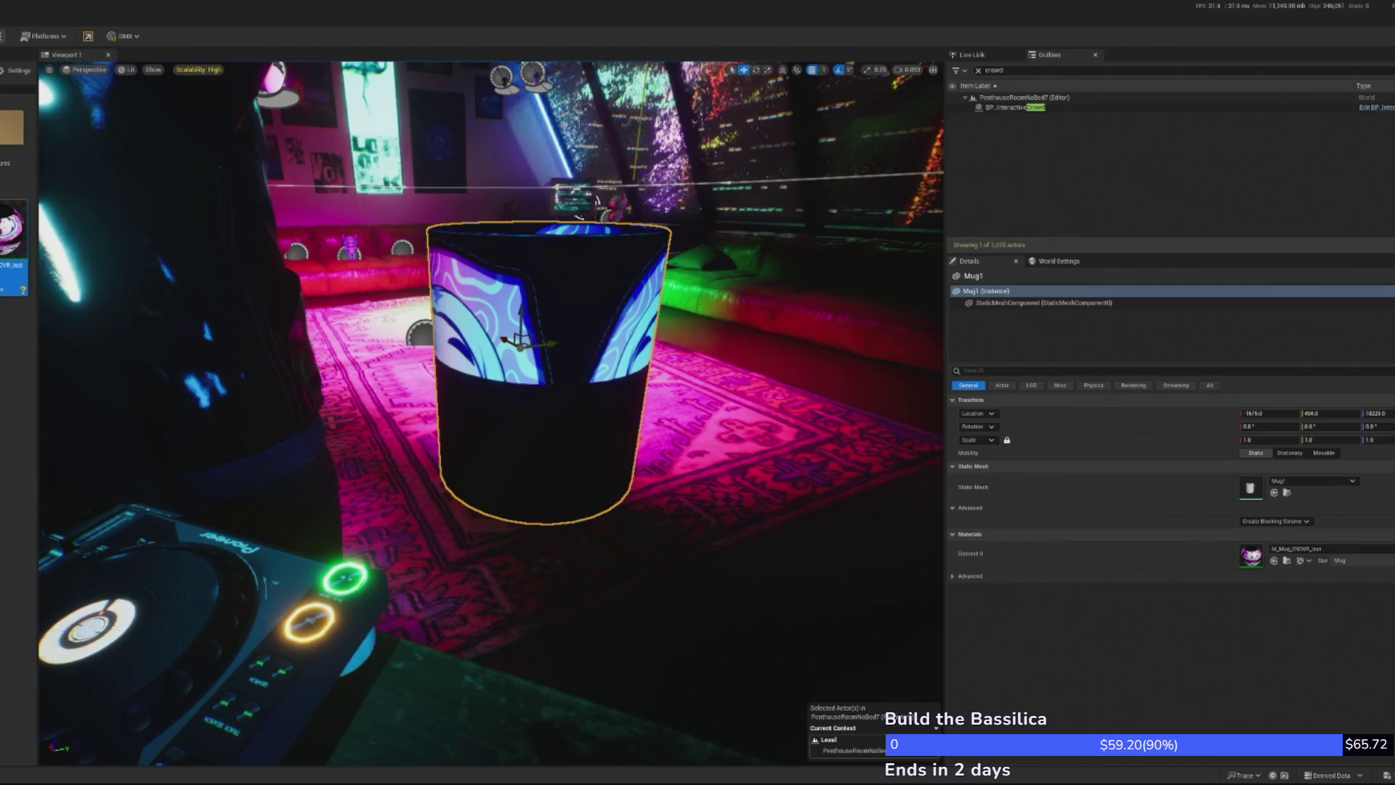
{"action": "left_click_drag", "start_coordinate": [509, 363], "coordinate": [349, 372]}
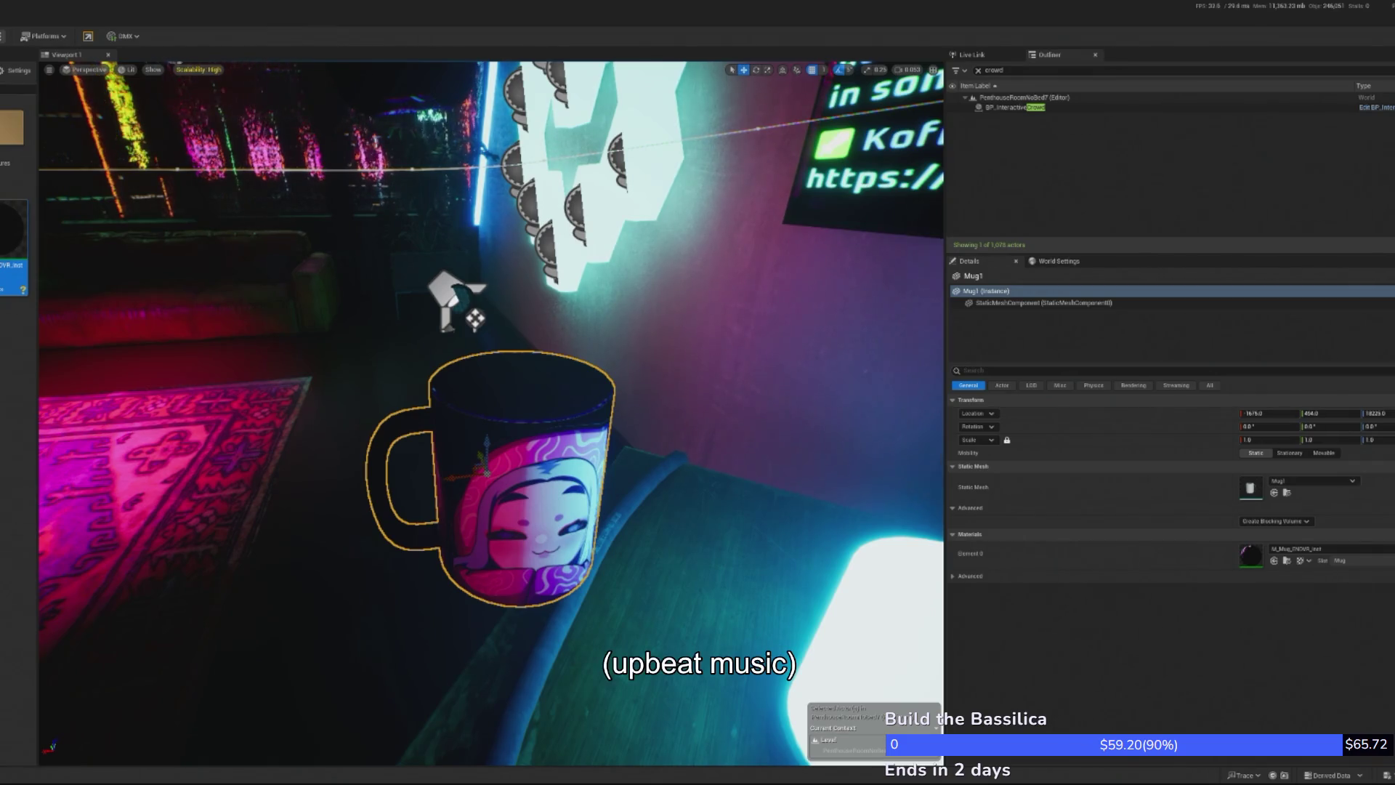
Orbit and zoom around the mug to inspect its print, handle and underside
{"action": "mouse_move", "coordinate": [321, 465]}
{"action": "left_mouse_down"}
{"action": "mouse_move", "coordinate": [436, 436]}
{"action": "mouse_move", "coordinate": [762, 305]}
{"action": "left_mouse_up"}
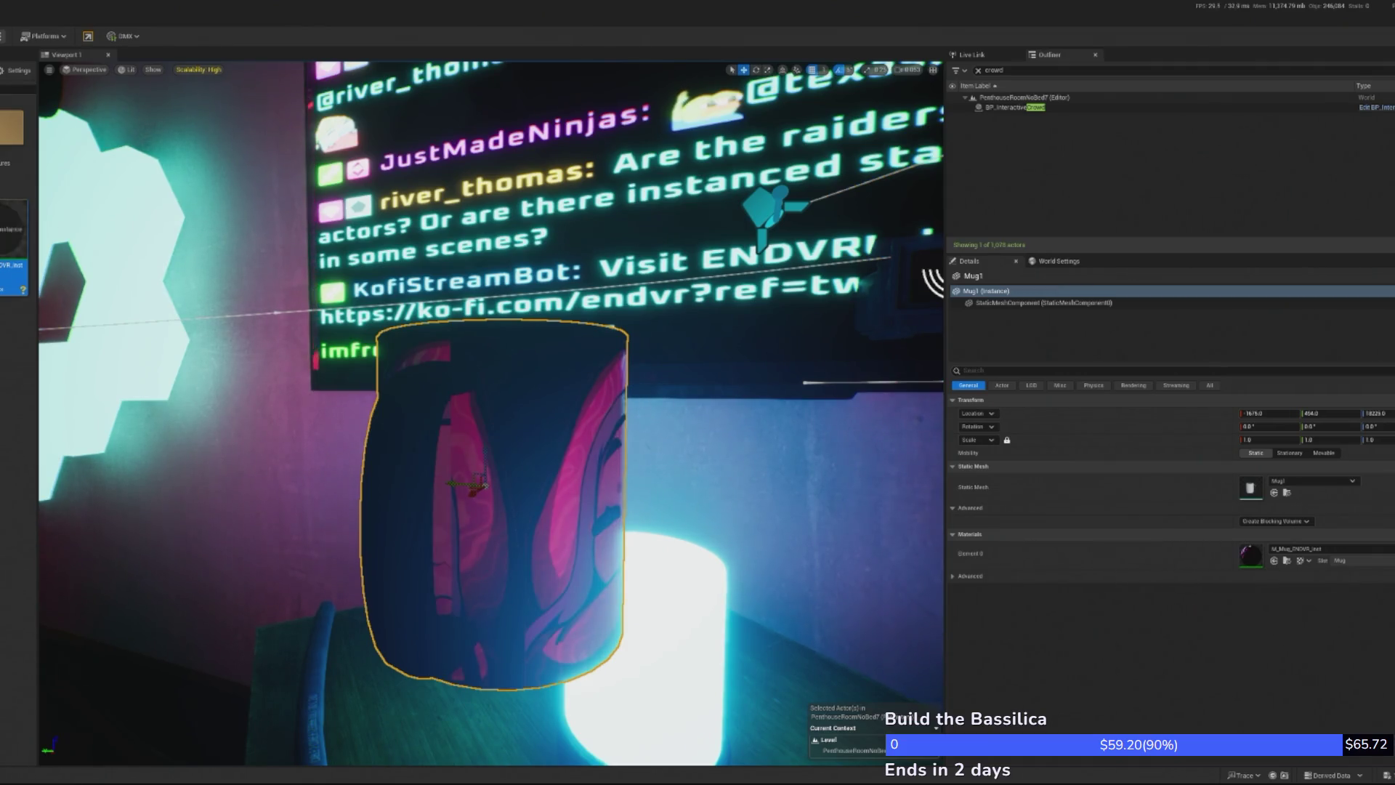
{"action": "mouse_move", "coordinate": [101, 391]}
{"action": "left_mouse_down"}
{"action": "mouse_move", "coordinate": [51, 395]}
{"action": "mouse_move", "coordinate": [440, 465]}
{"action": "left_mouse_up"}
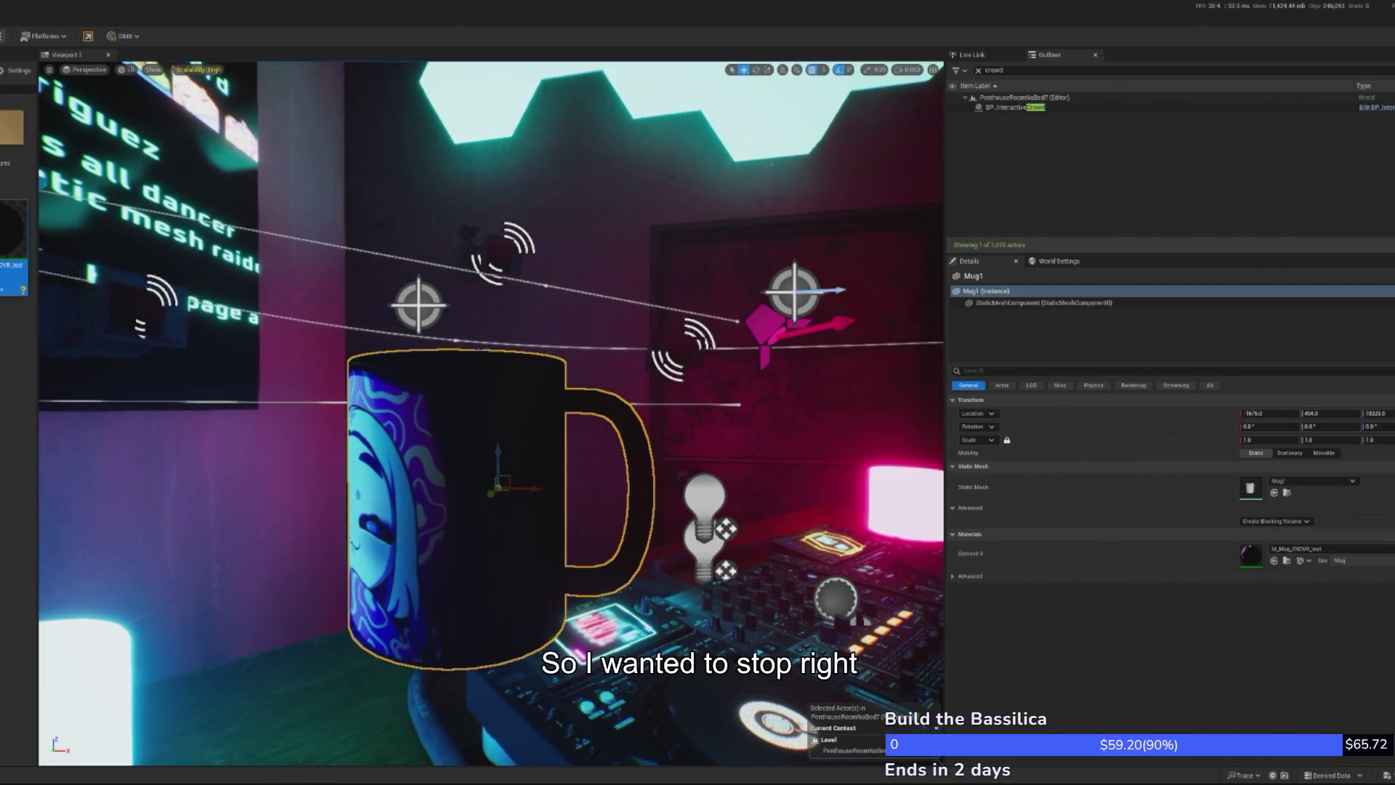
{"action": "key", "text": "f"}
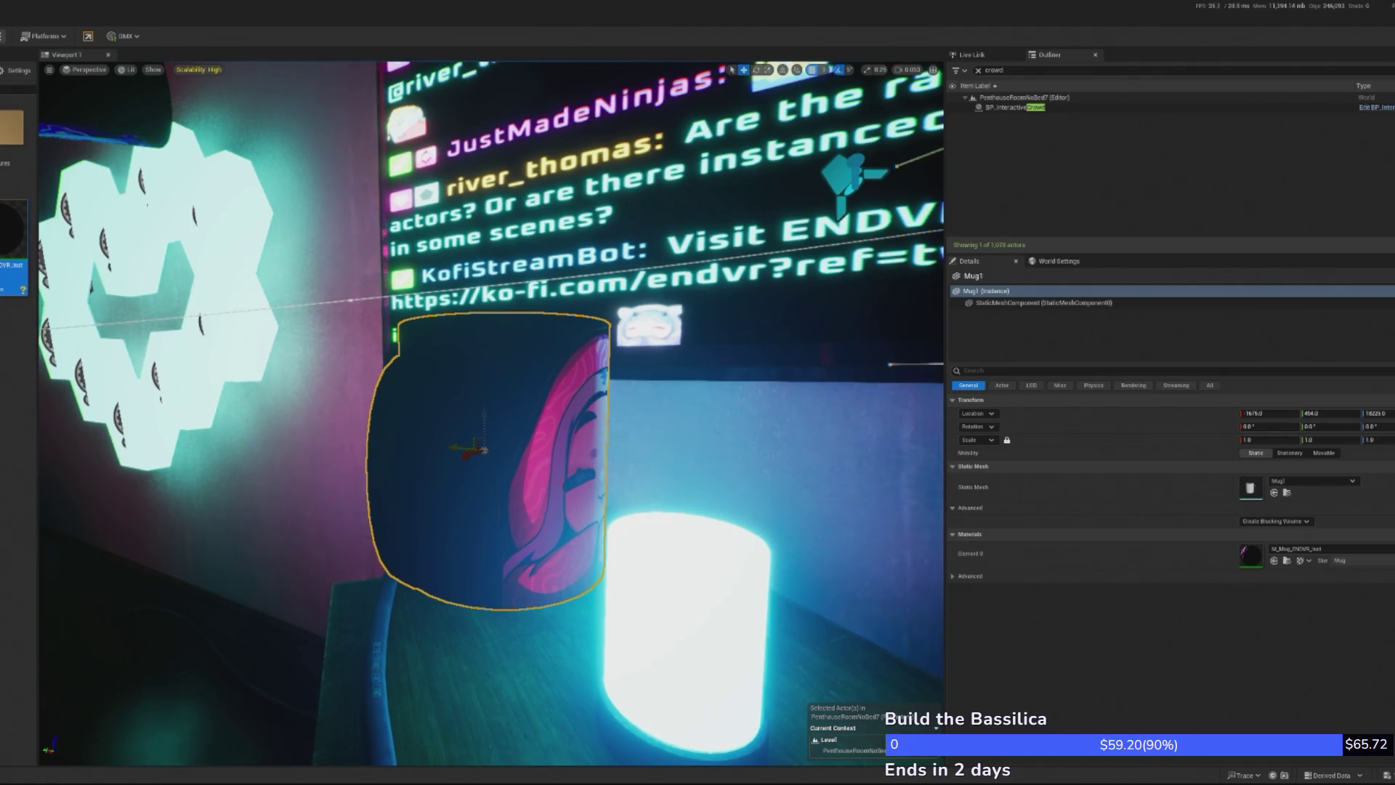
{"action": "mouse_move", "coordinate": [187, 553]}
{"action": "left_mouse_down"}
{"action": "mouse_move", "coordinate": [581, 538]}
{"action": "mouse_move", "coordinate": [618, 494]}
{"action": "mouse_move", "coordinate": [603, 523]}
{"action": "mouse_move", "coordinate": [611, 334]}
{"action": "mouse_move", "coordinate": [610, 523]}
{"action": "mouse_move", "coordinate": [610, 392]}
{"action": "left_mouse_up"}
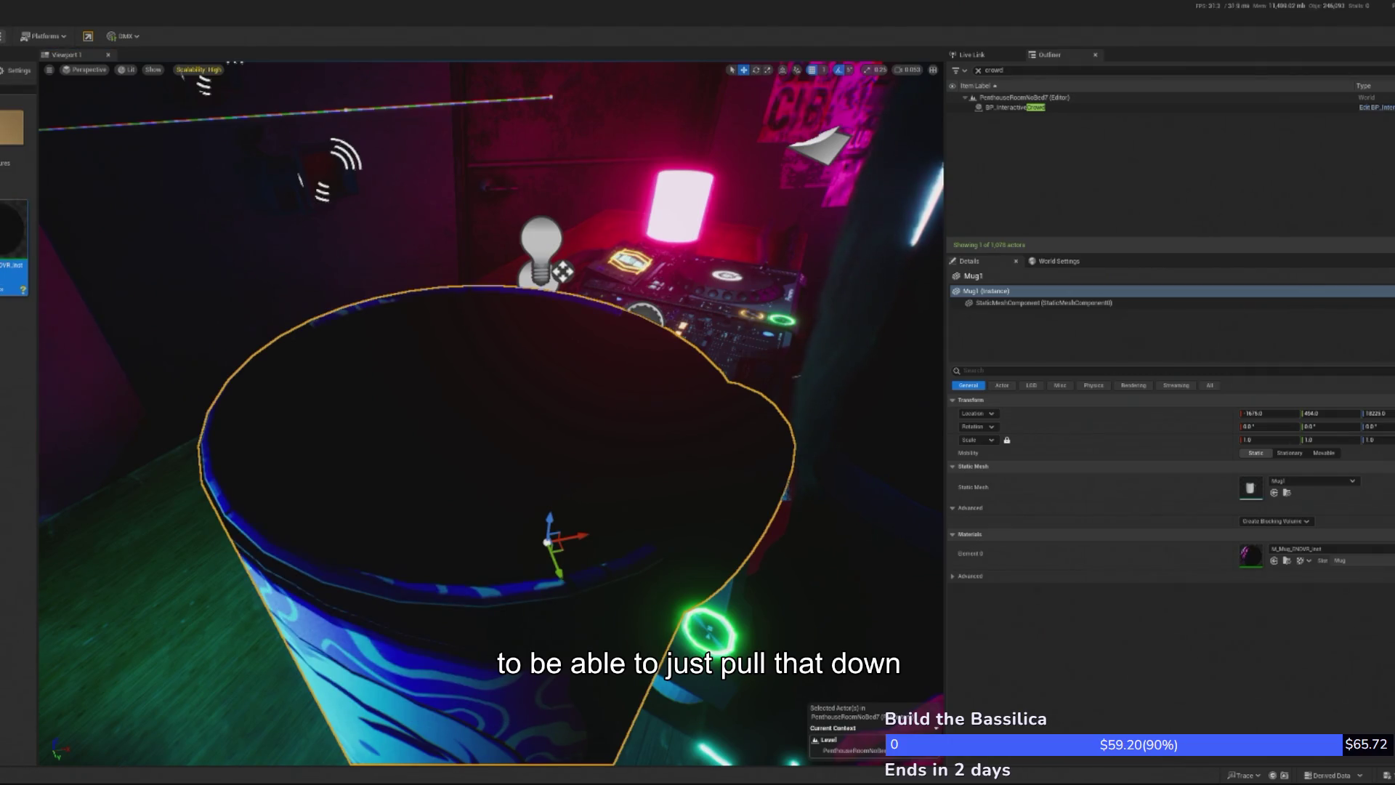
{"action": "mouse_move", "coordinate": [490, 407]}
{"action": "left_mouse_down"}
{"action": "mouse_move", "coordinate": [443, 268]}
{"action": "mouse_move", "coordinate": [436, 349]}
{"action": "left_mouse_up"}
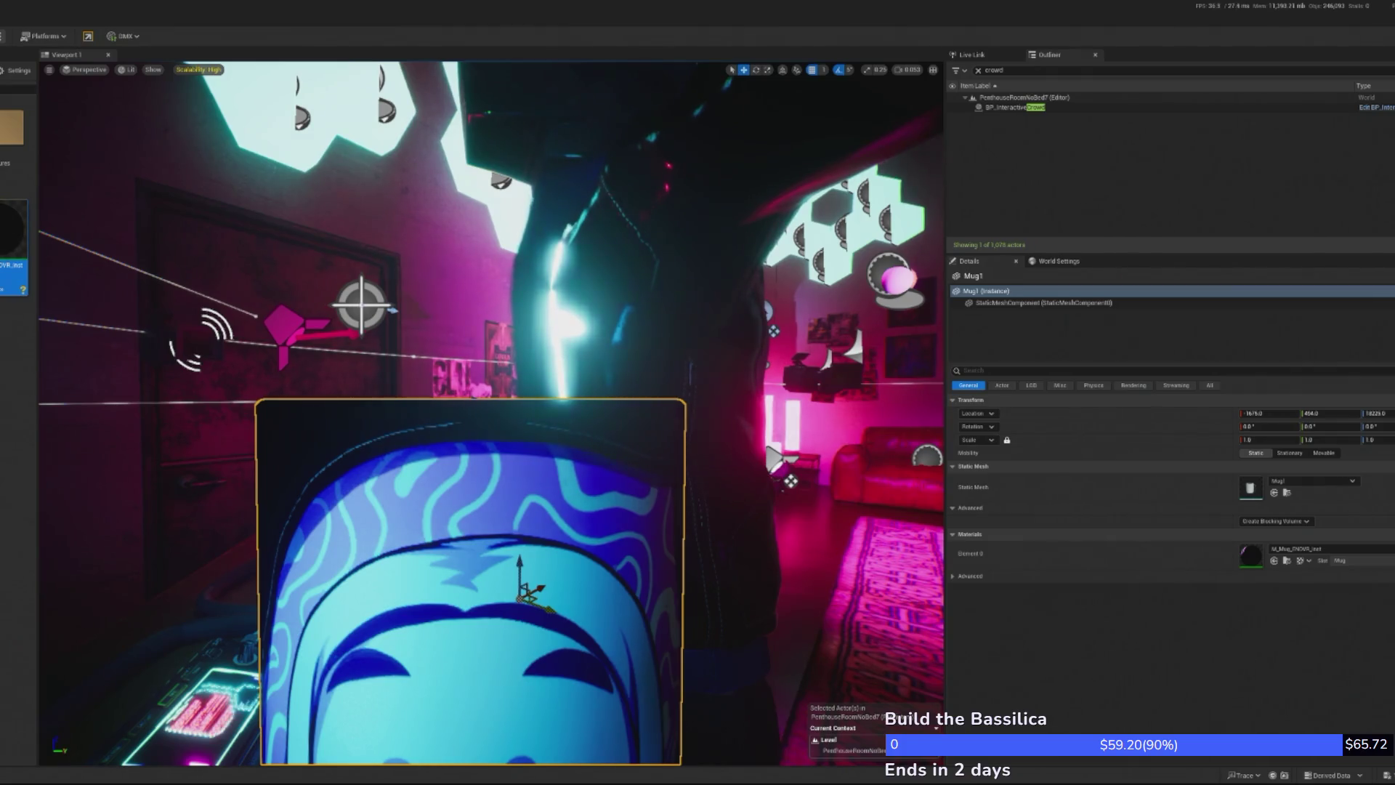
{"action": "left_click_drag", "start_coordinate": [491, 413], "coordinate": [88, 412]}
{"action": "scroll", "coordinate": [491, 413], "scroll_direction": "down", "scroll_amount": 5}
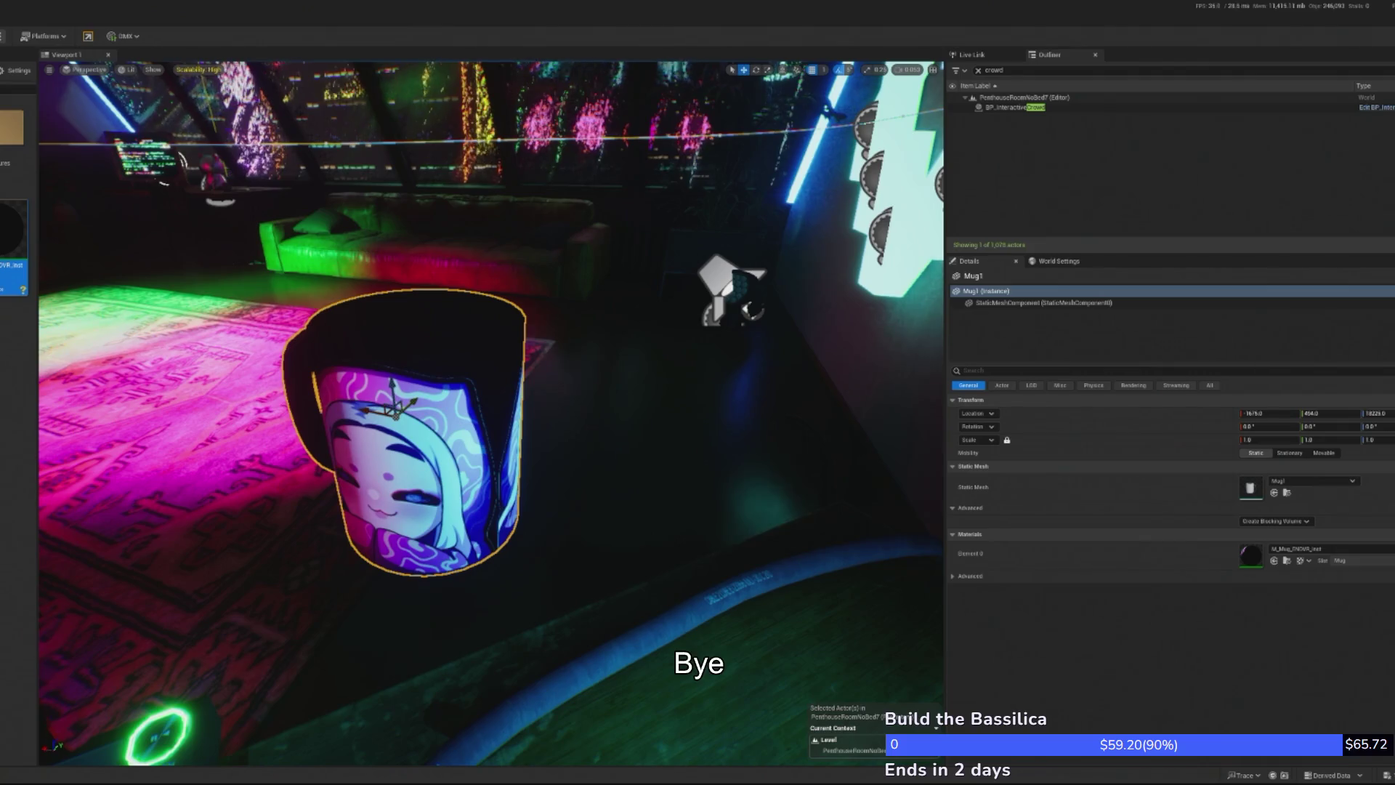
{"action": "key", "text": "f"}
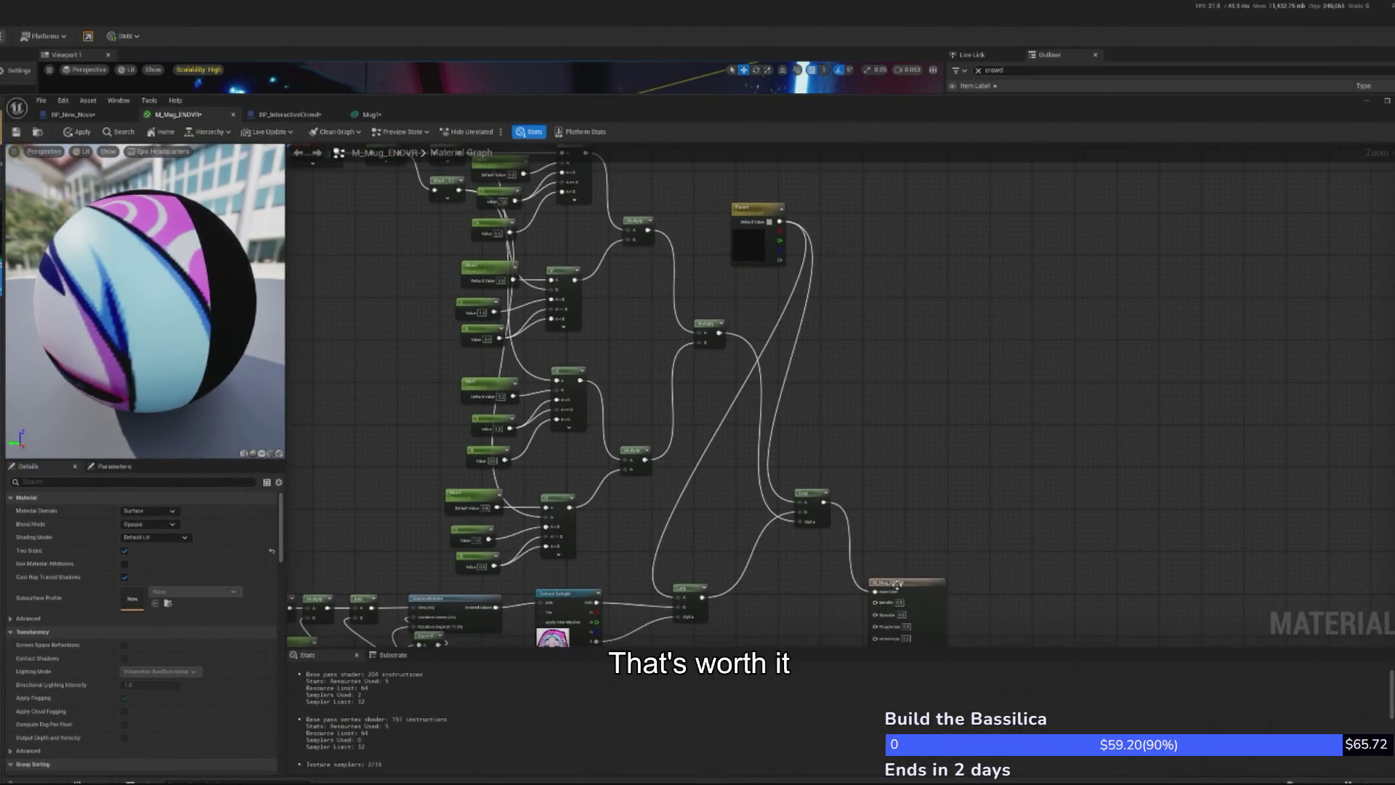
Reposition the material output, lower Lerp and Param colour nodes in the graph
{"action": "mouse_move", "coordinate": [918, 592]}
{"action": "left_mouse_down"}
{"action": "mouse_move", "coordinate": [919, 512]}
{"action": "mouse_move", "coordinate": [886, 513]}
{"action": "mouse_move", "coordinate": [1166, 387]}
{"action": "mouse_move", "coordinate": [1077, 420]}
{"action": "left_mouse_up"}
{"action": "left_click", "coordinate": [805, 493], "text": "ctrl"}
{"action": "left_click_drag", "start_coordinate": [690, 590], "coordinate": [875, 535]}
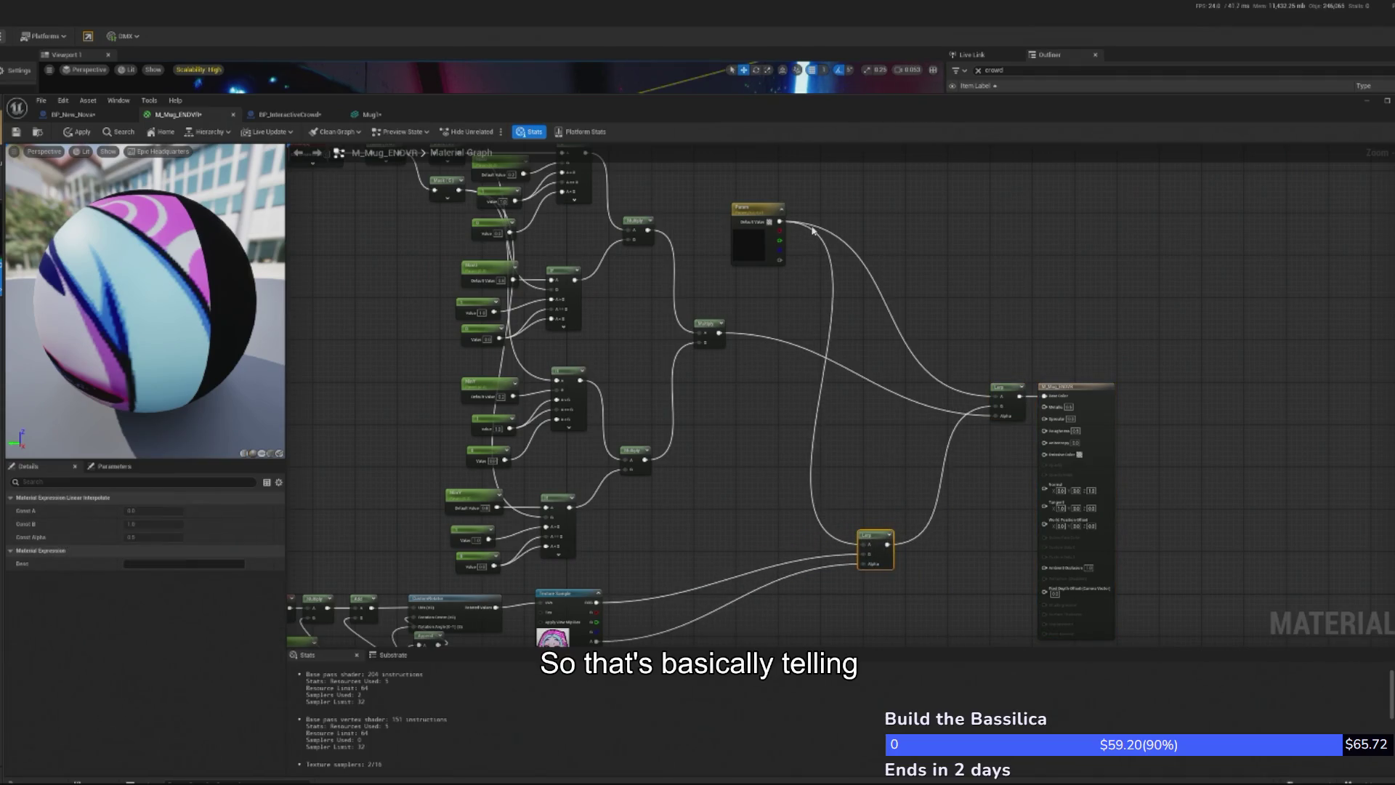
{"action": "mouse_move", "coordinate": [736, 233]}
{"action": "left_mouse_down"}
{"action": "mouse_move", "coordinate": [841, 381]}
{"action": "mouse_move", "coordinate": [778, 401]}
{"action": "left_mouse_up"}
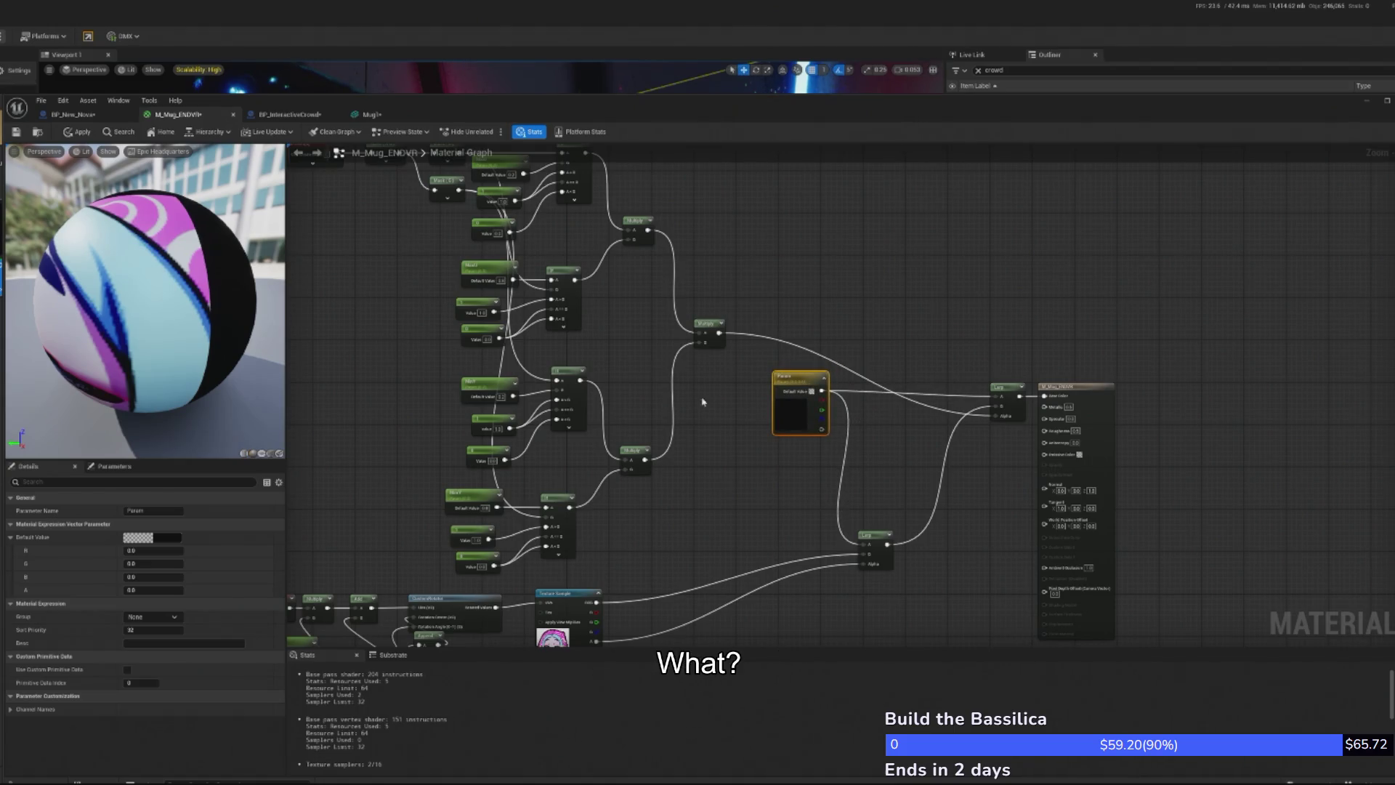
{"action": "scroll", "coordinate": [691, 398], "scroll_direction": "down", "scroll_amount": 2}
{"action": "scroll", "coordinate": [605, 356], "scroll_direction": "up", "scroll_amount": 5}
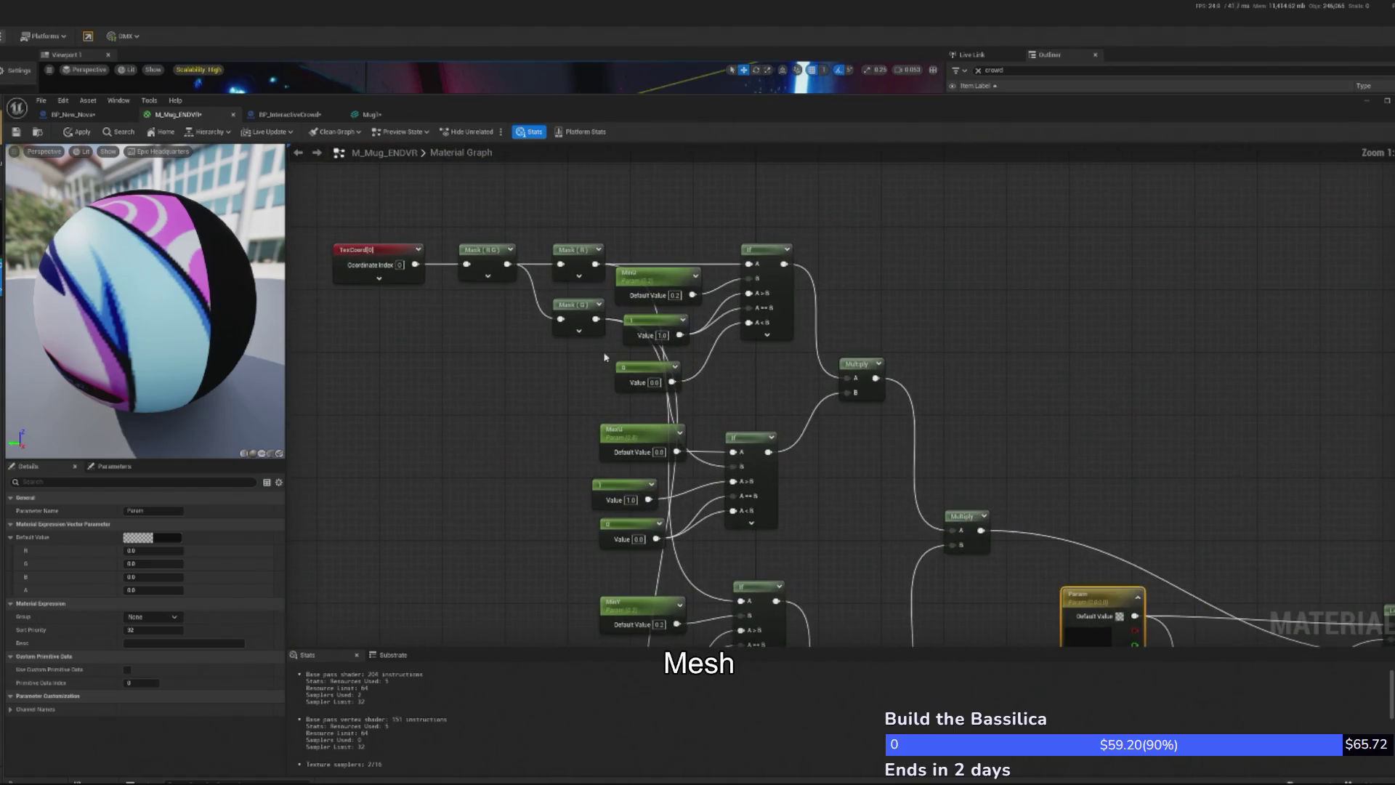
Line up the MaxU parameter and the 1 and 0 constants beside their If nodes
{"action": "left_click_drag", "start_coordinate": [658, 361], "coordinate": [656, 310]}
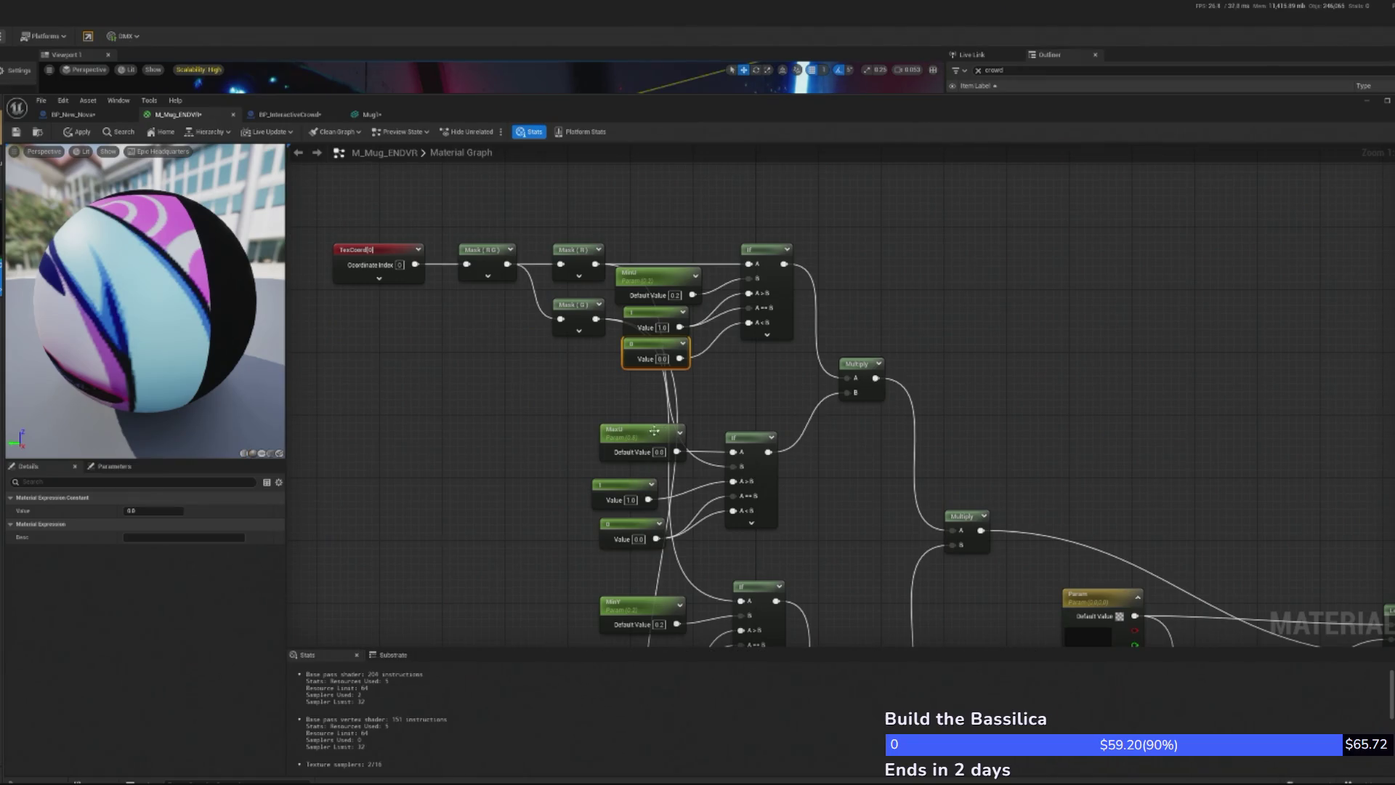
{"action": "left_click_drag", "start_coordinate": [631, 442], "coordinate": [653, 442]}
{"action": "left_click_drag", "start_coordinate": [622, 501], "coordinate": [667, 473]}
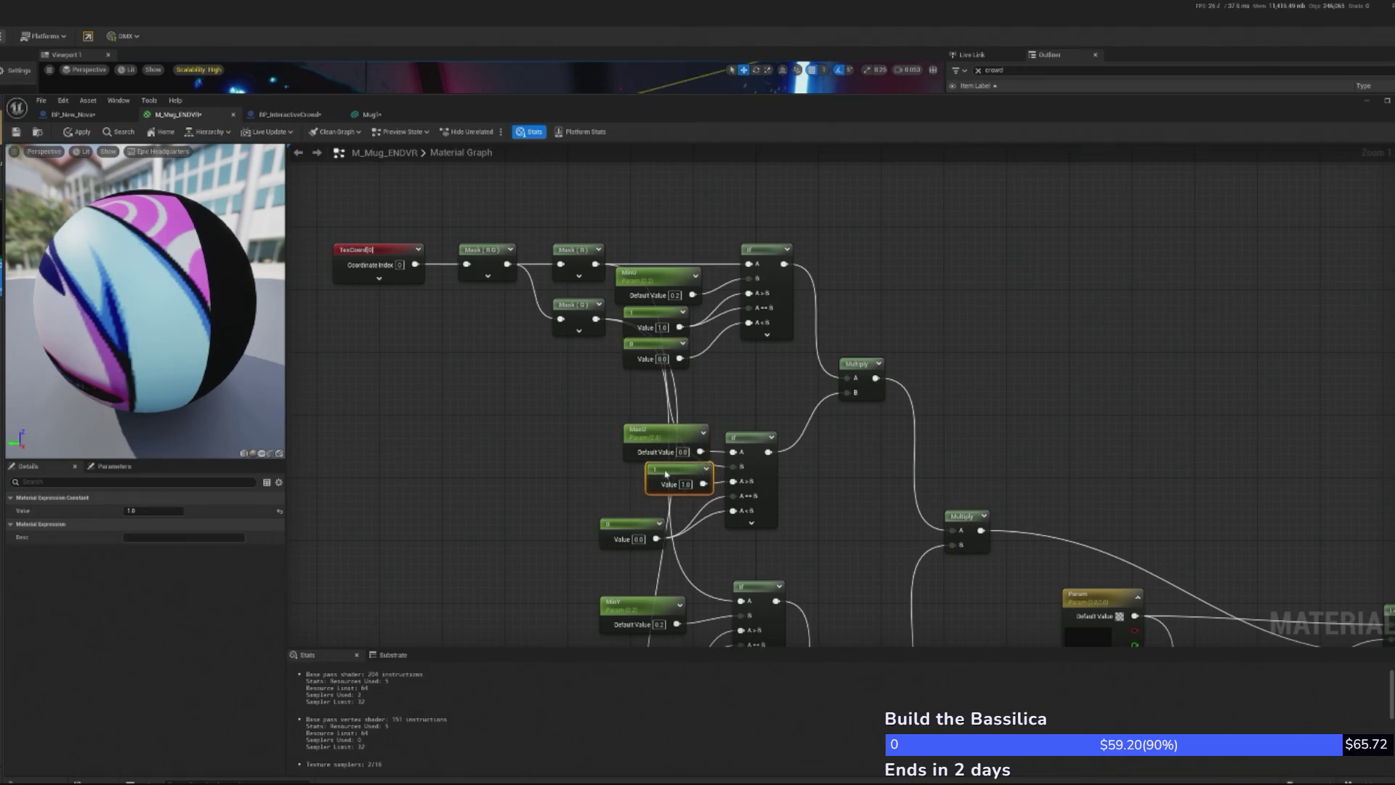
{"action": "mouse_move", "coordinate": [626, 548]}
{"action": "left_mouse_down"}
{"action": "mouse_move", "coordinate": [664, 519]}
{"action": "mouse_move", "coordinate": [653, 541]}
{"action": "left_mouse_up"}
{"action": "left_click_drag", "start_coordinate": [622, 604], "coordinate": [672, 521]}
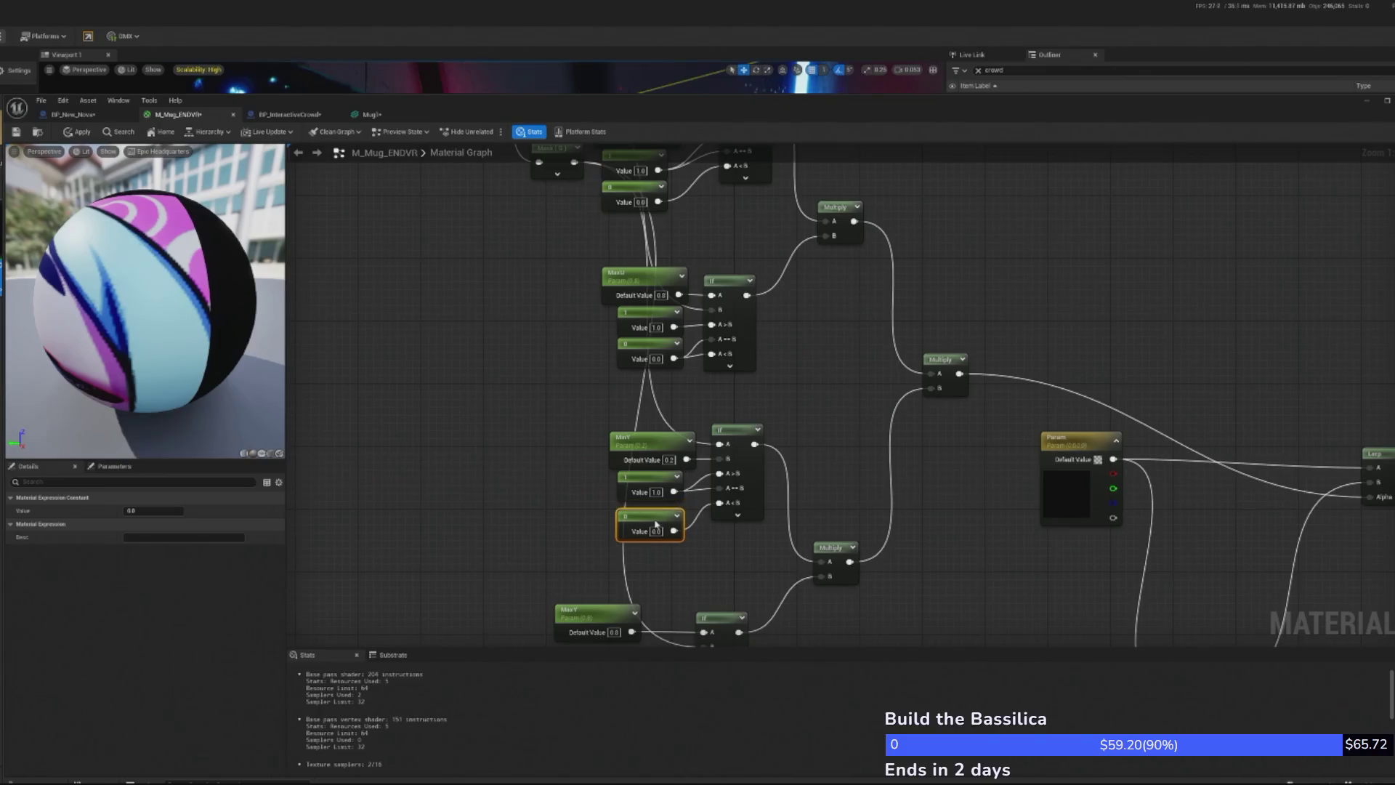
Shift the MaxY parameter and its constants slightly to the right
{"action": "left_click", "coordinate": [607, 435]}
{"action": "left_click_drag", "start_coordinate": [631, 555], "coordinate": [633, 558]}
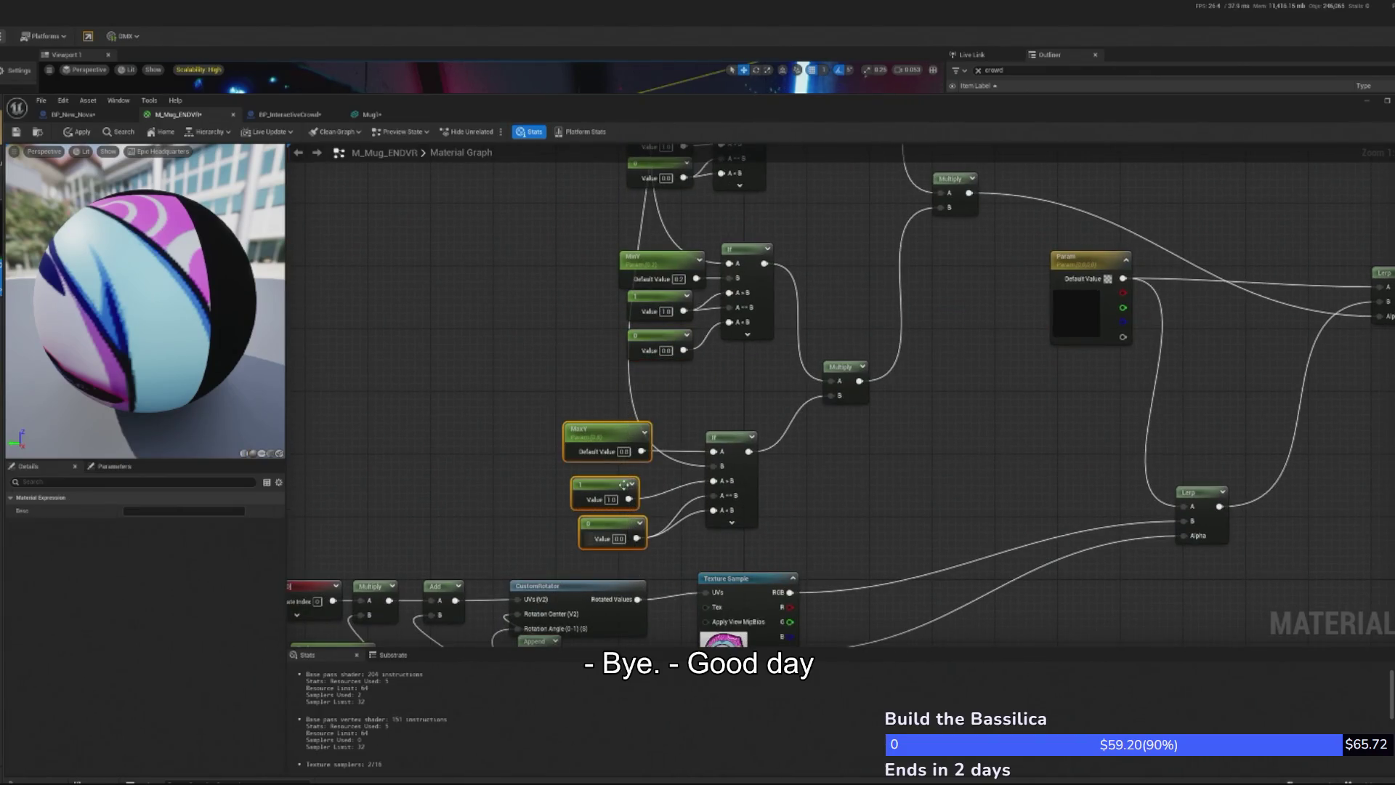
{"action": "left_click_drag", "start_coordinate": [611, 431], "coordinate": [642, 431]}
{"action": "scroll", "coordinate": [668, 552], "scroll_direction": "down", "scroll_amount": 5}
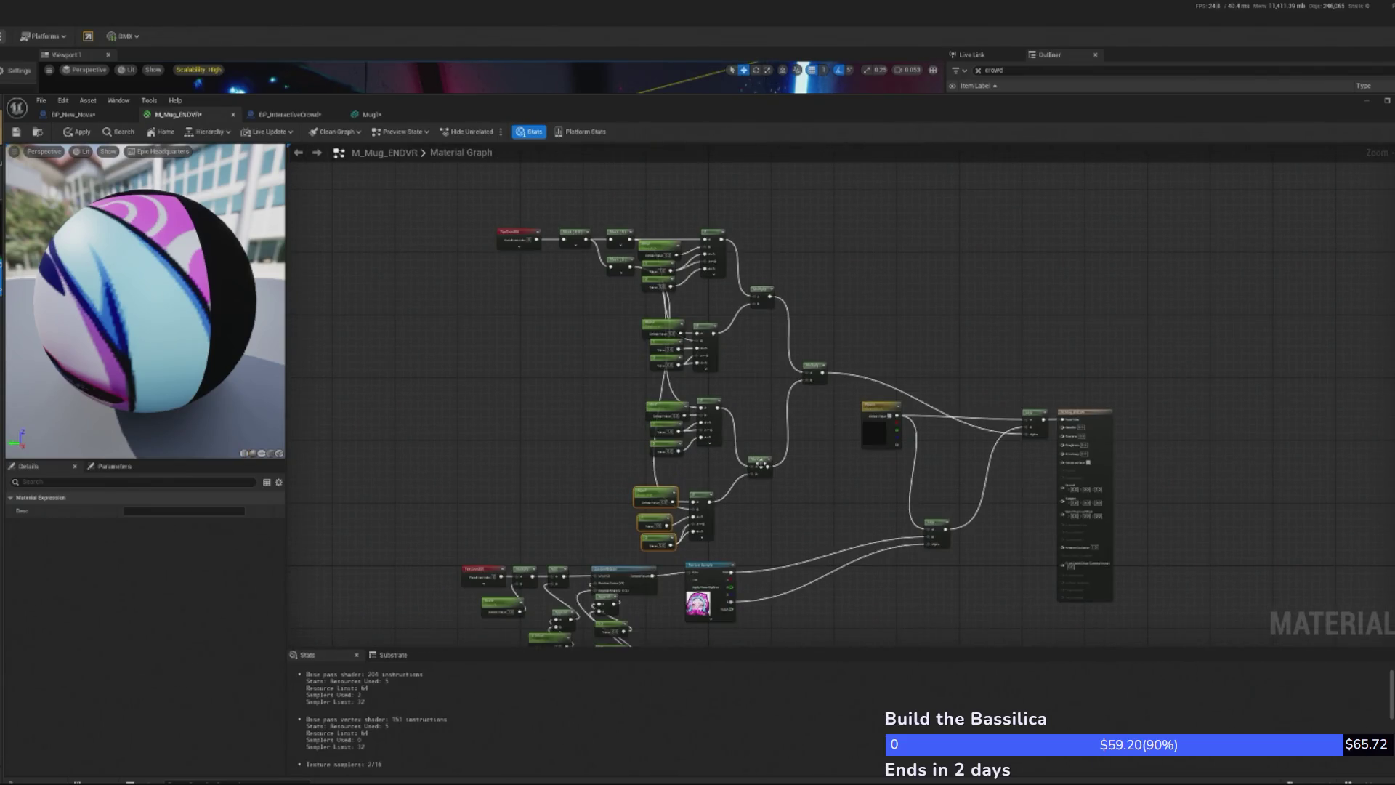
Move the MaxY group, its constants and the Add node up and to the right
{"action": "scroll", "coordinate": [757, 465], "scroll_direction": "up", "scroll_amount": 2}
{"action": "left_click_drag", "start_coordinate": [550, 486], "coordinate": [711, 602]}
{"action": "left_click_drag", "start_coordinate": [669, 513], "coordinate": [679, 473]}
{"action": "mouse_move", "coordinate": [436, 287]}
{"action": "left_mouse_down"}
{"action": "mouse_move", "coordinate": [612, 211]}
{"action": "mouse_move", "coordinate": [513, 343]}
{"action": "mouse_move", "coordinate": [524, 383]}
{"action": "left_mouse_up"}
Stack the two Lerp nodes beside the Param node and select the output's Roughness field
{"action": "mouse_move", "coordinate": [854, 327]}
{"action": "left_mouse_down"}
{"action": "mouse_move", "coordinate": [770, 279]}
{"action": "mouse_move", "coordinate": [741, 280]}
{"action": "left_mouse_up"}
{"action": "mouse_move", "coordinate": [790, 451]}
{"action": "left_mouse_down"}
{"action": "mouse_move", "coordinate": [687, 424]}
{"action": "mouse_move", "coordinate": [799, 385]}
{"action": "mouse_move", "coordinate": [735, 365]}
{"action": "mouse_move", "coordinate": [637, 429]}
{"action": "left_mouse_up"}
{"action": "left_click_drag", "start_coordinate": [927, 354], "coordinate": [798, 354]}
{"action": "mouse_move", "coordinate": [776, 518]}
{"action": "left_mouse_down"}
{"action": "mouse_move", "coordinate": [787, 419]}
{"action": "mouse_move", "coordinate": [784, 504]}
{"action": "mouse_move", "coordinate": [875, 470]}
{"action": "left_mouse_up"}
{"action": "scroll", "coordinate": [1059, 411], "scroll_direction": "down", "scroll_amount": 2}
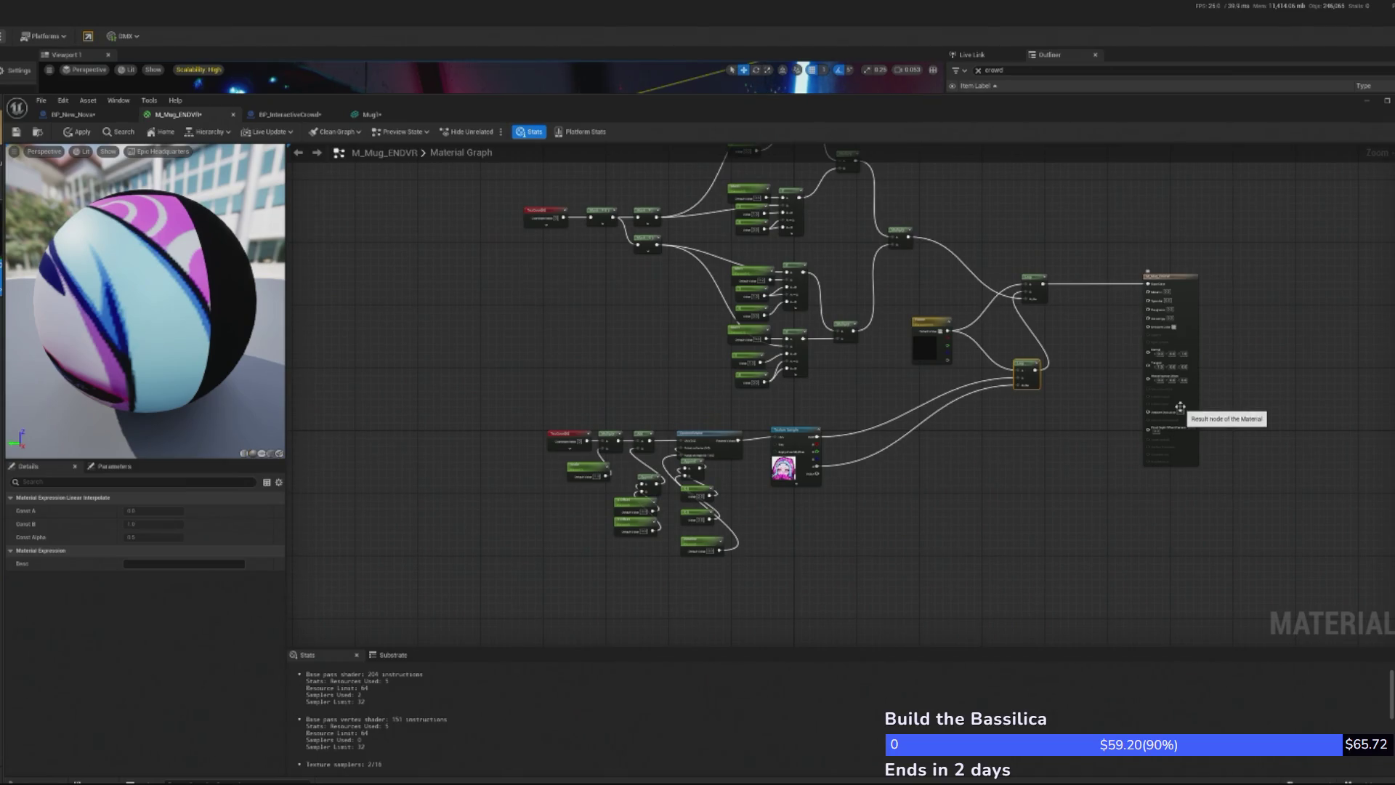
{"action": "scroll", "coordinate": [1258, 385], "scroll_direction": "up", "scroll_amount": 5}
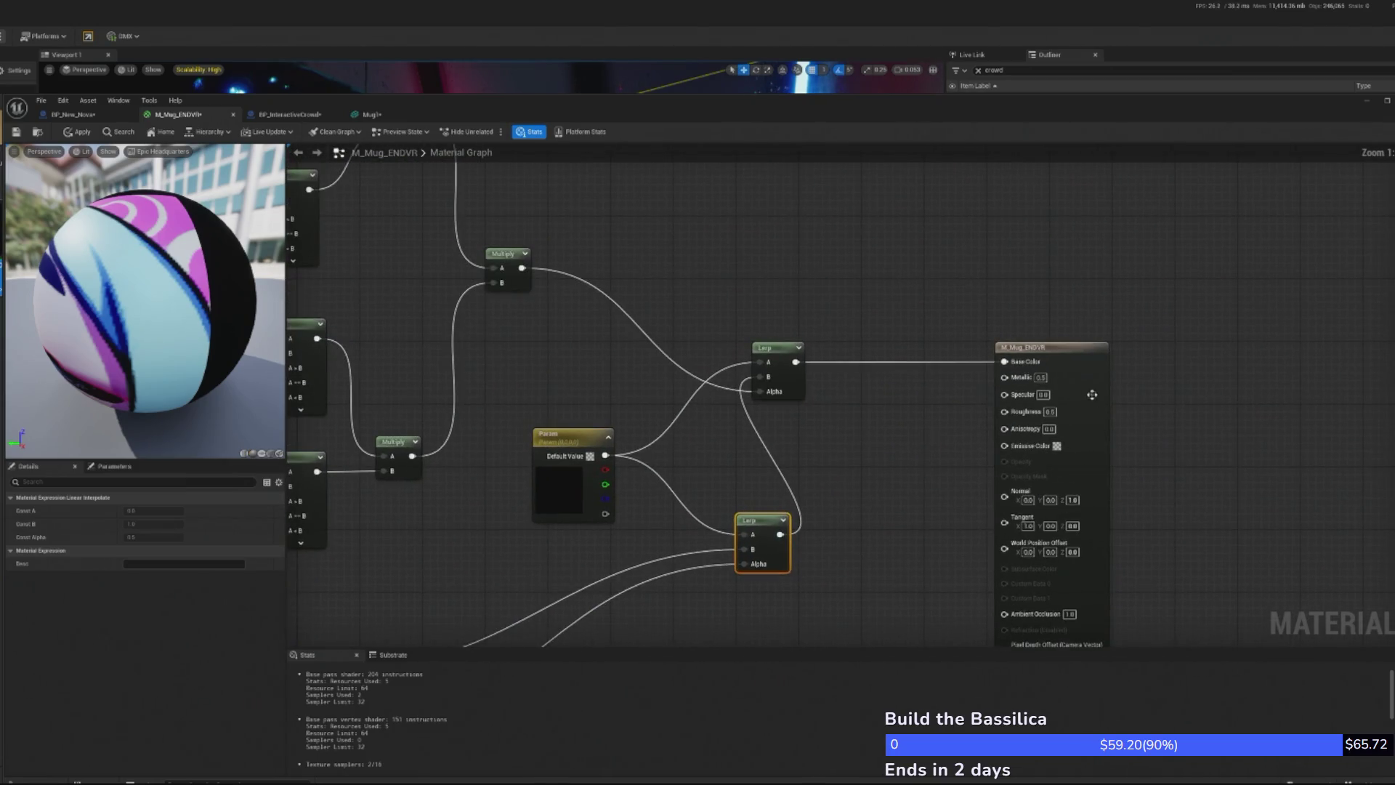
{"action": "left_click", "coordinate": [1046, 413]}
Try roughness 0.3, 0 and 0.1, settle on 0.2, apply, and switch to BP_InteractiveCrowd
{"action": "type", "text": "0.3"}
{"action": "key", "text": "Return"}
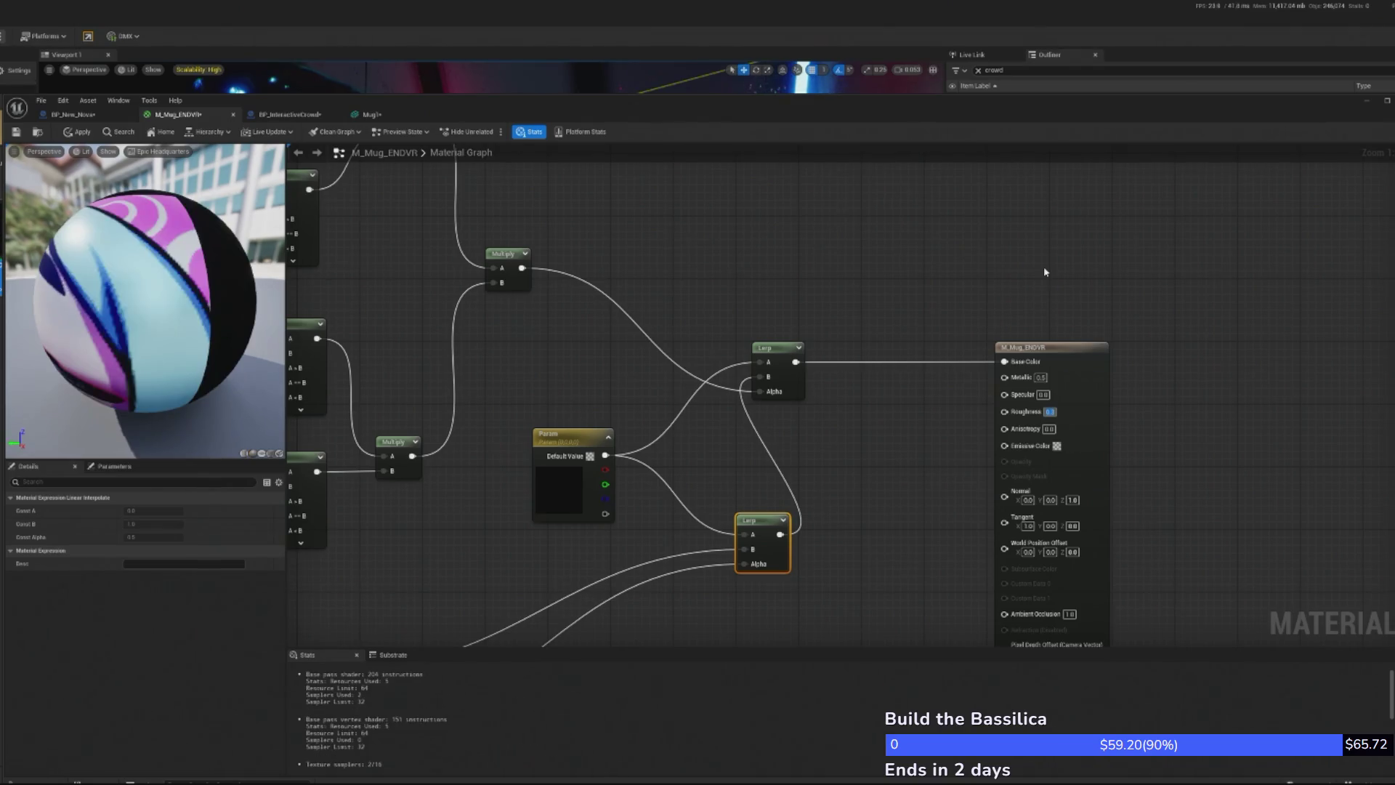
{"action": "type", "text": "0"}
{"action": "key", "text": "Return"}
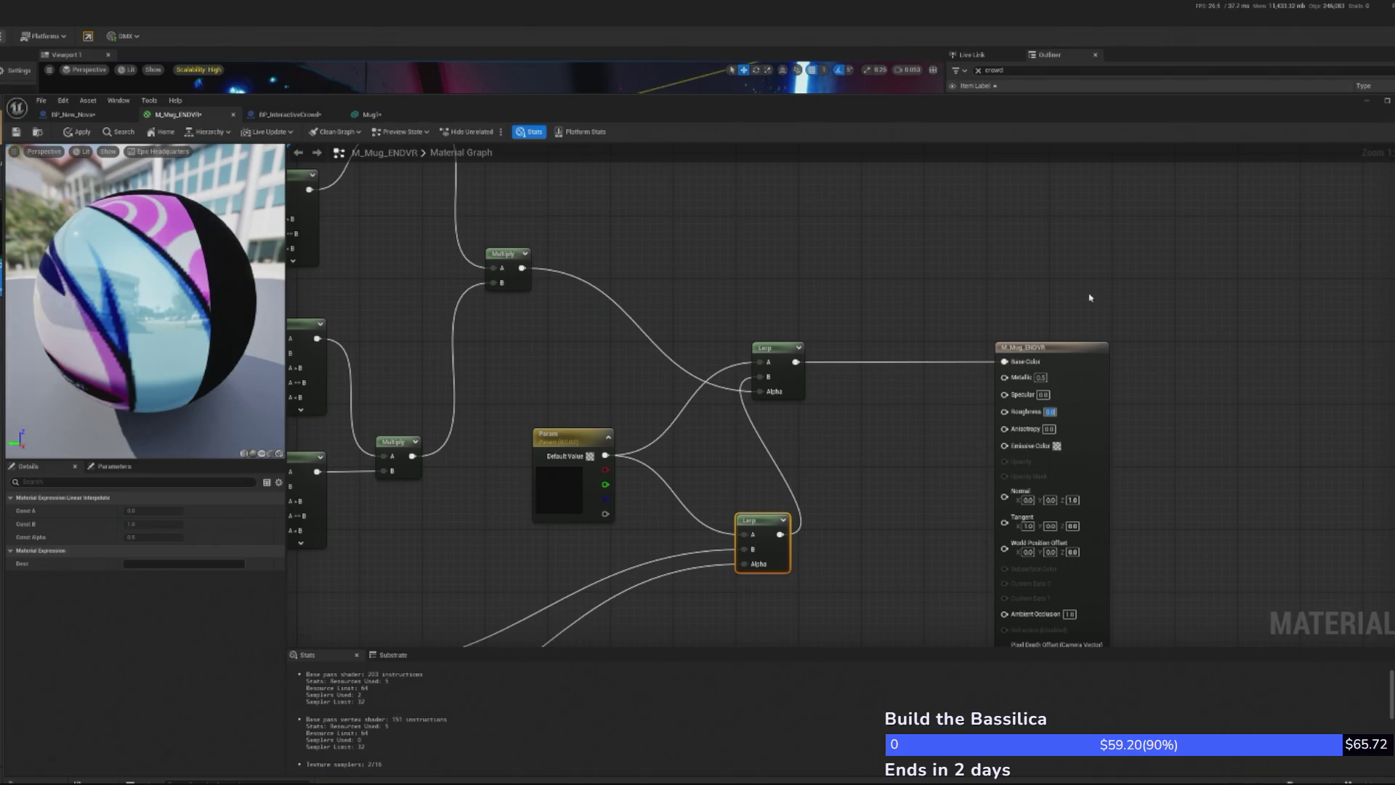
{"action": "type", "text": "0.1"}
{"action": "key", "text": "Return"}
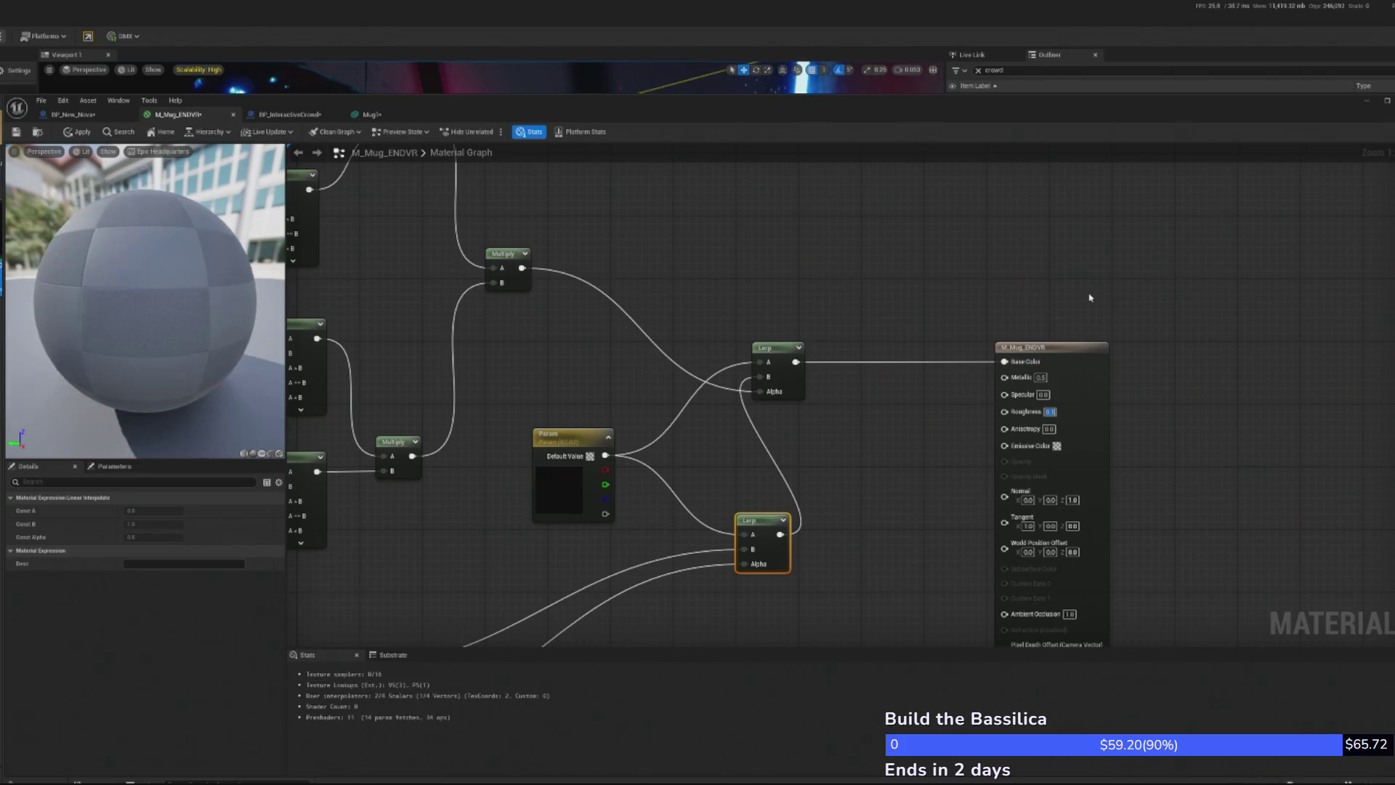
{"action": "type", "text": "0.2"}
{"action": "key", "text": "Return"}
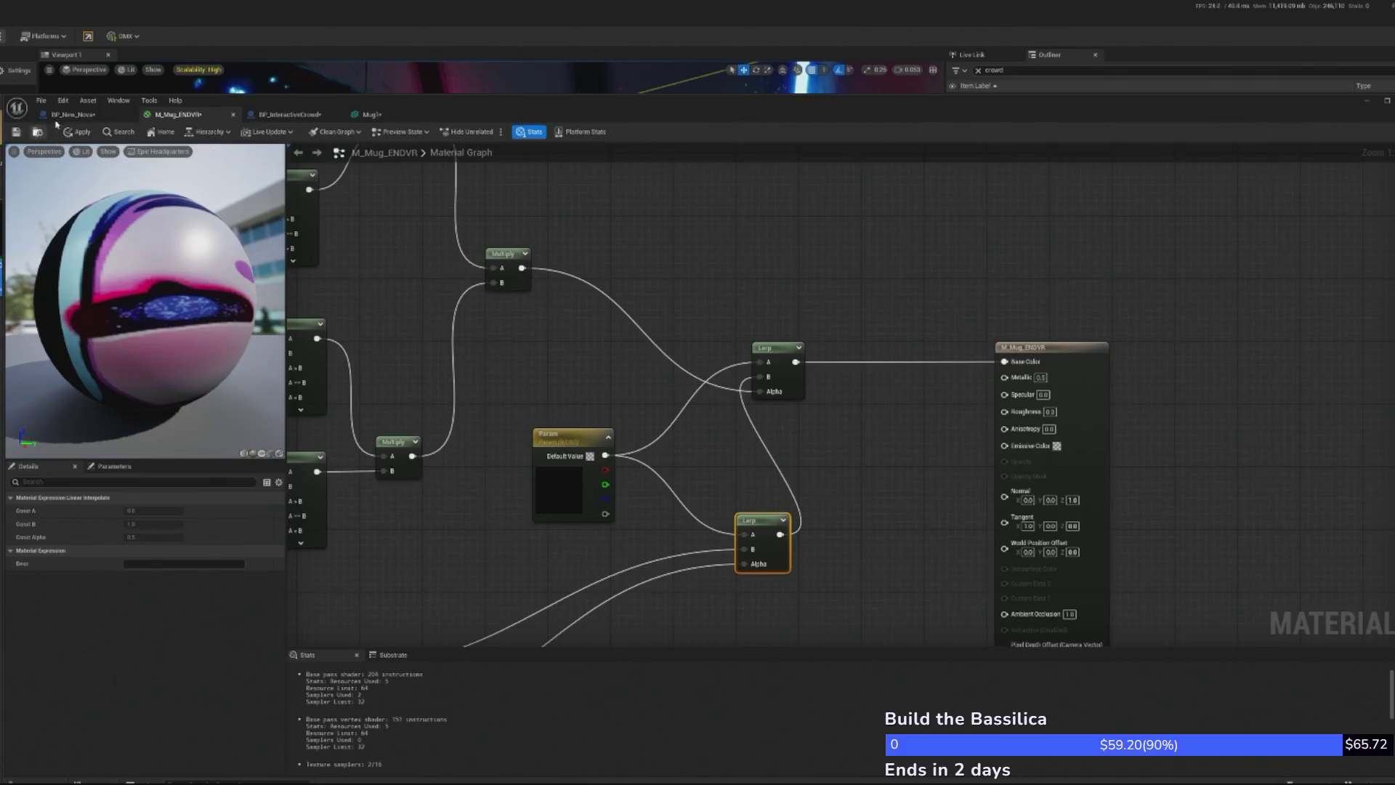
{"action": "left_click", "coordinate": [90, 134]}
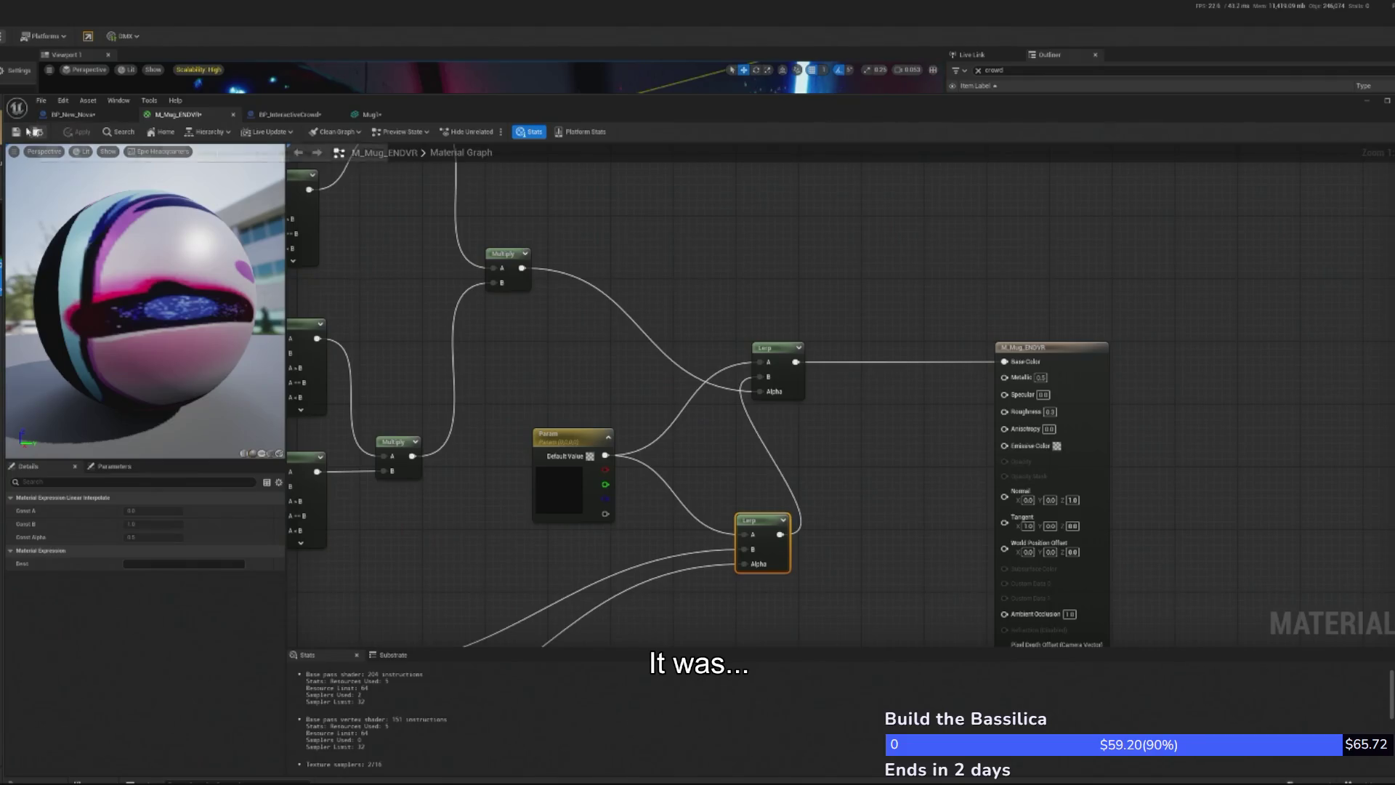
{"action": "left_click", "coordinate": [289, 114]}
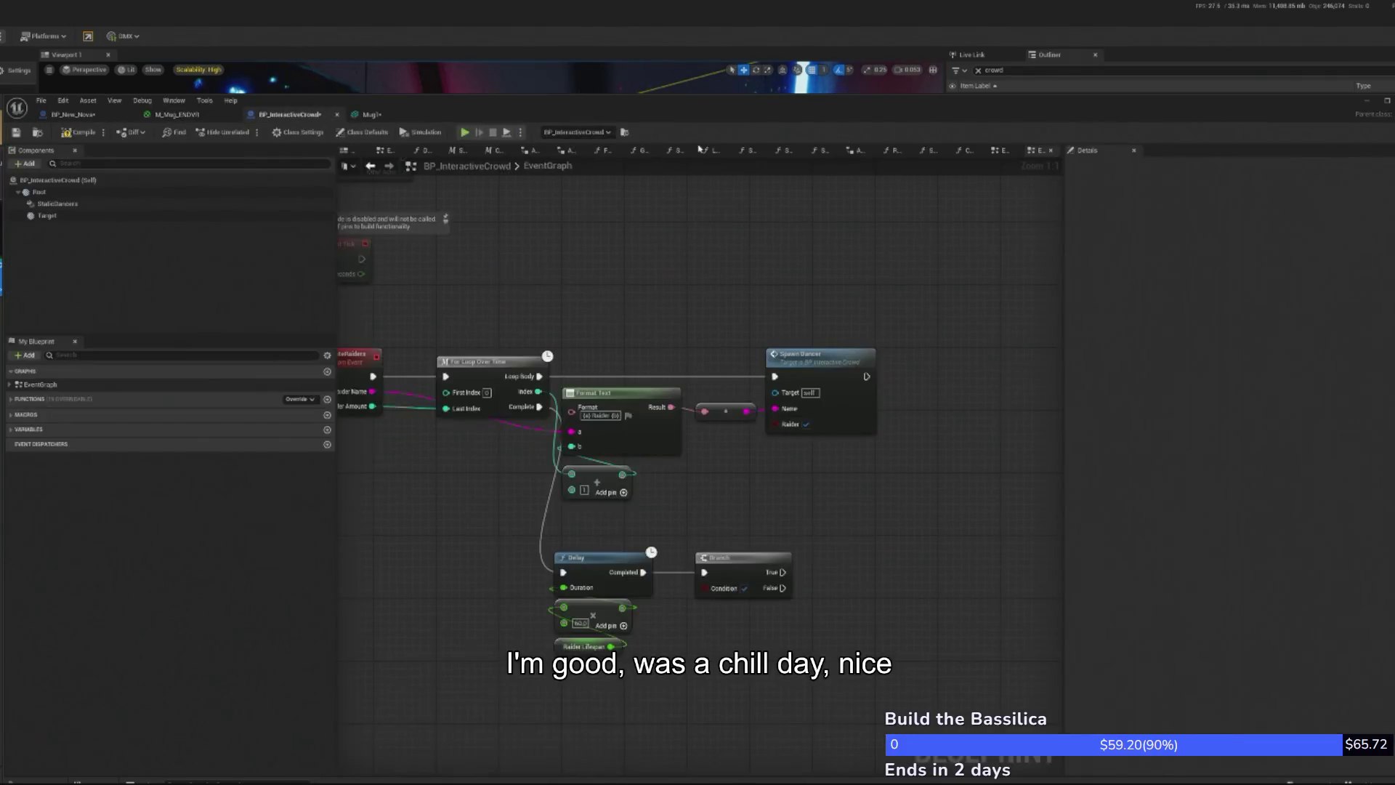
View the mug in the level, save all modified packages, and start Play In Editor
{"action": "left_click", "coordinate": [1369, 102]}
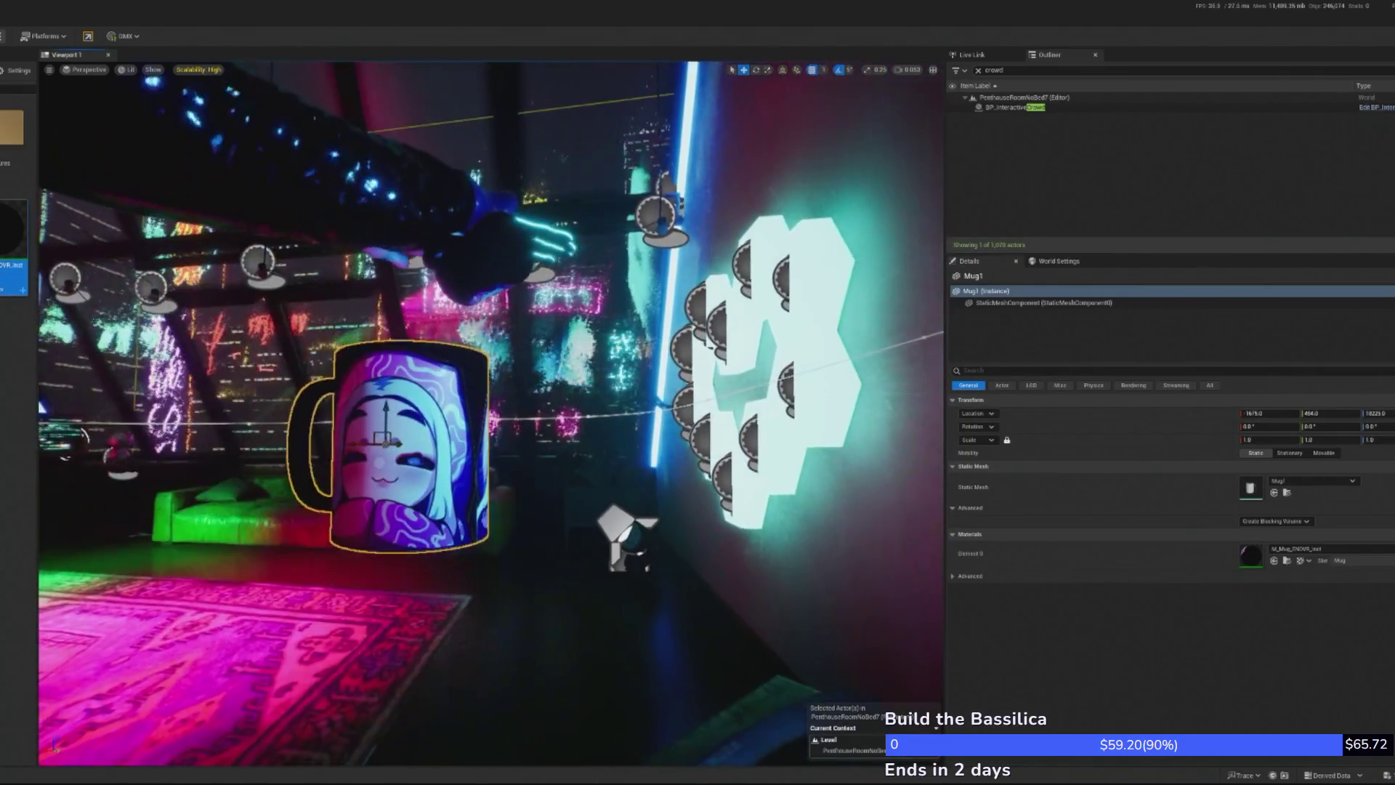
{"action": "mouse_move", "coordinate": [491, 413]}
{"action": "left_mouse_down"}
{"action": "mouse_move", "coordinate": [435, 425]}
{"action": "mouse_move", "coordinate": [499, 330]}
{"action": "left_mouse_up"}
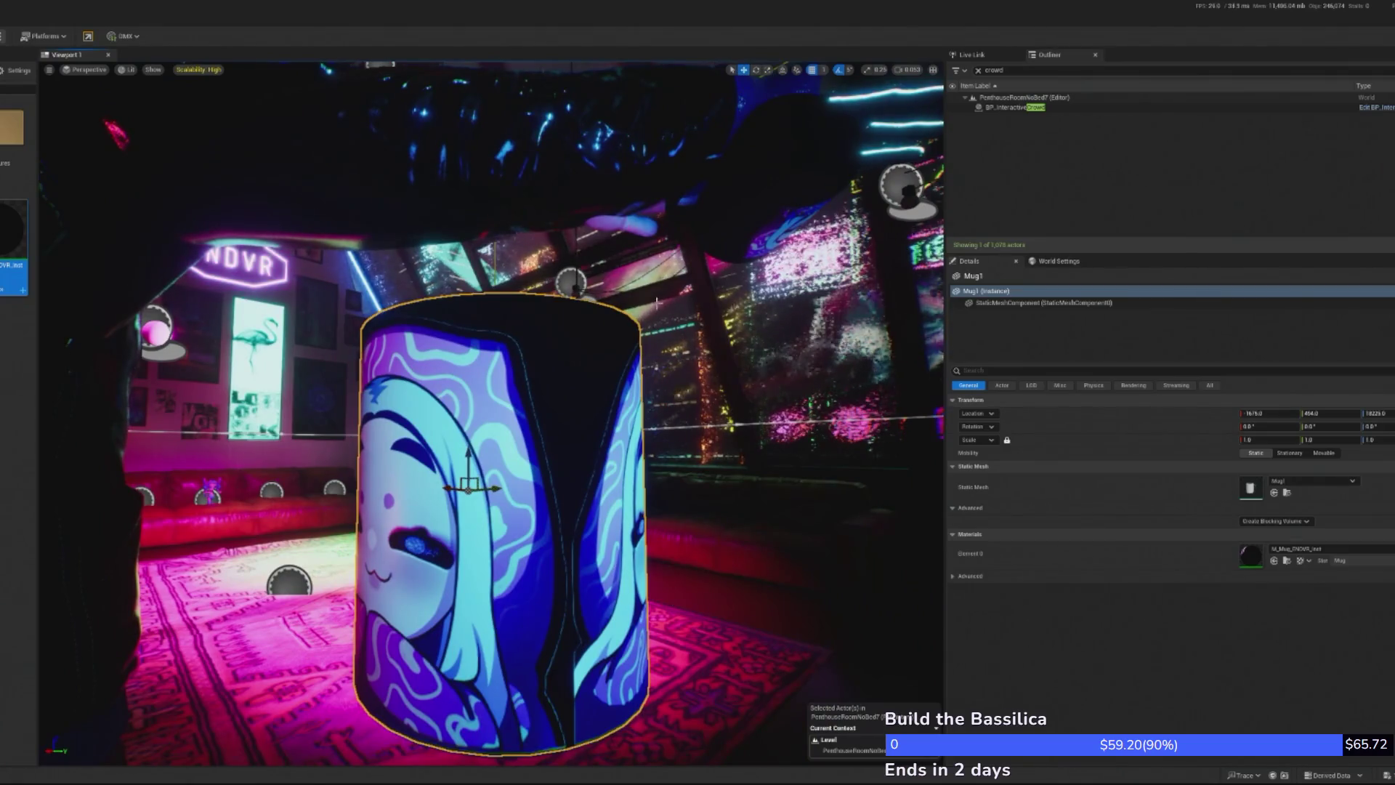
{"action": "mouse_move", "coordinate": [563, 488]}
{"action": "left_mouse_down"}
{"action": "mouse_move", "coordinate": [581, 523]}
{"action": "mouse_move", "coordinate": [639, 552]}
{"action": "mouse_move", "coordinate": [686, 494]}
{"action": "left_mouse_up"}
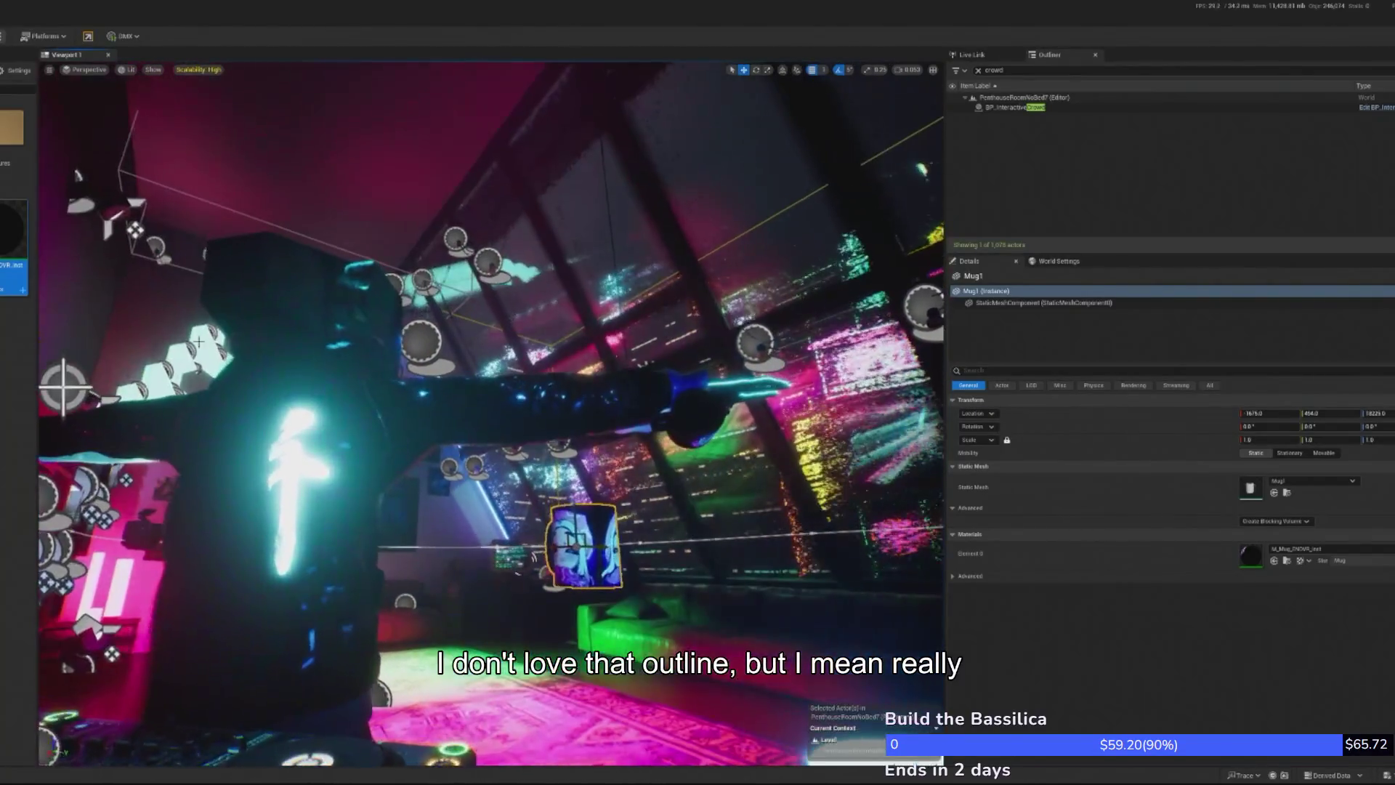
{"action": "key", "text": "ctrl+s"}
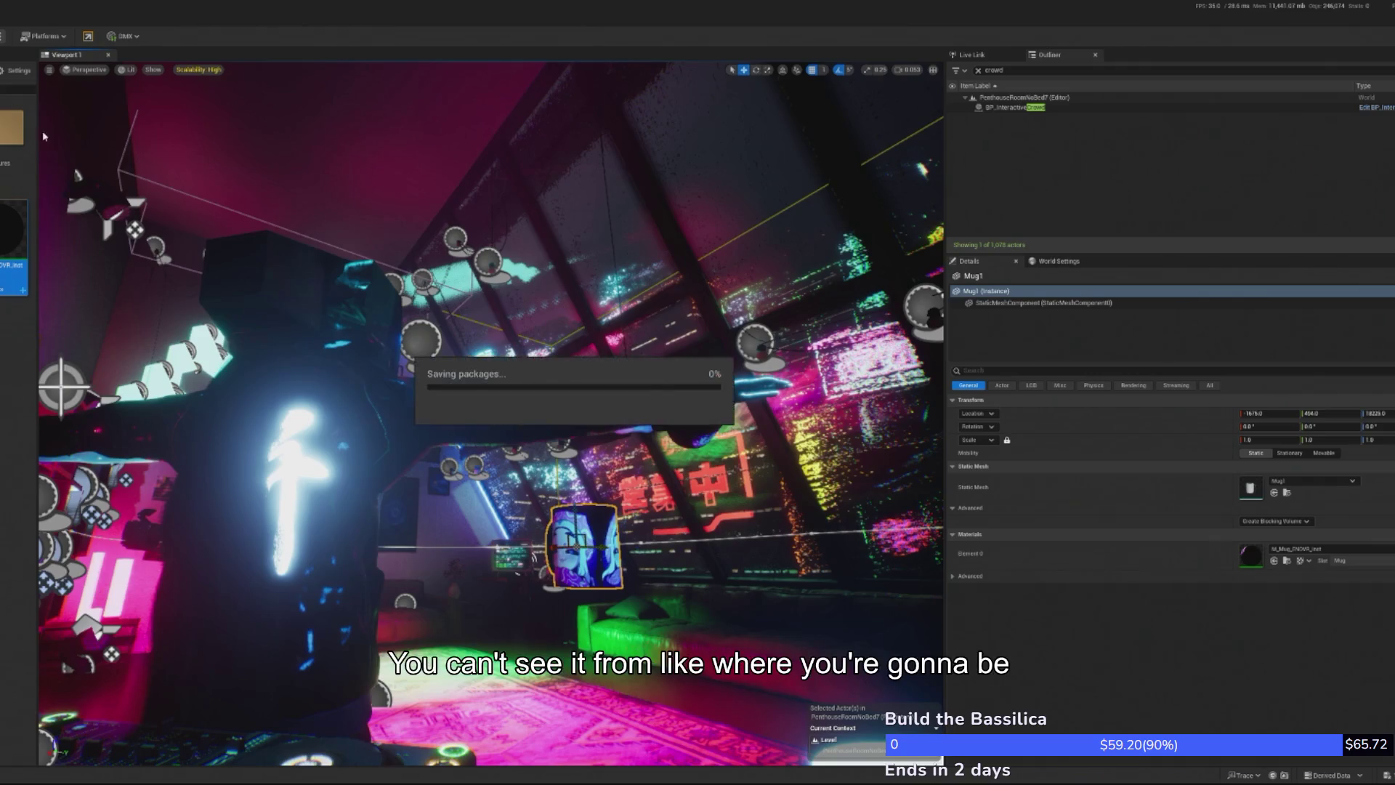
{"action": "key", "text": "alt+p"}
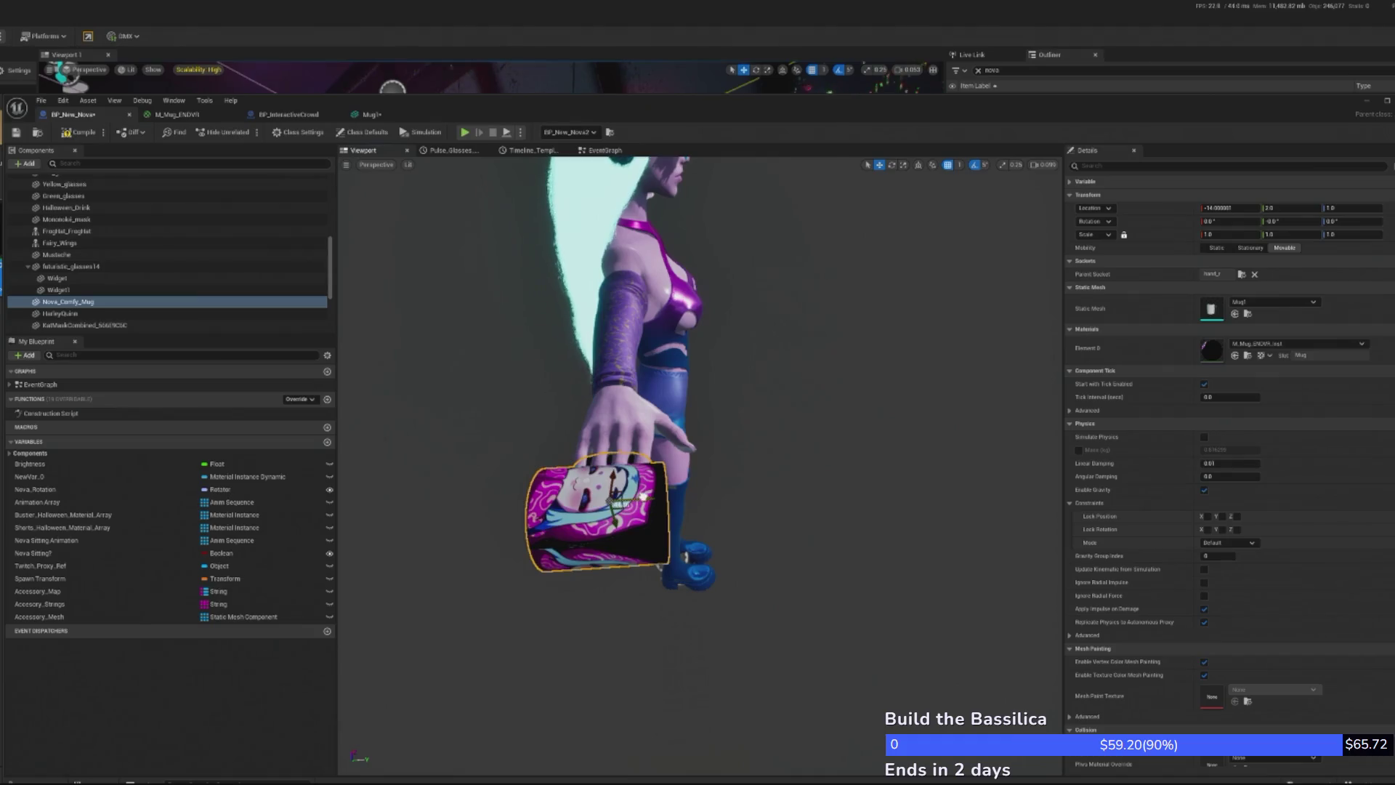
Adjust Nova's mug in Details to Z 1.0 and scale 1.2
{"action": "left_click_drag", "start_coordinate": [637, 499], "coordinate": [713, 674]}
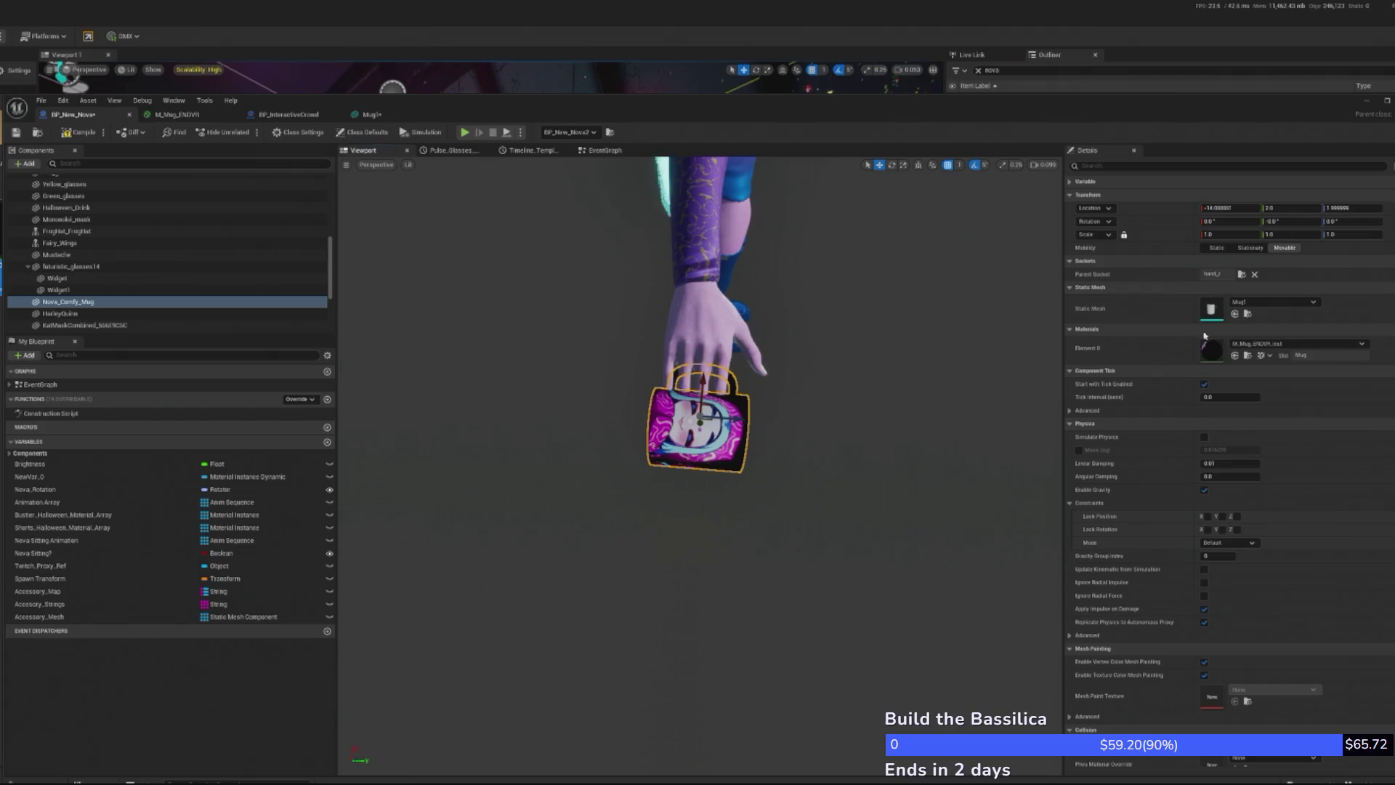
{"action": "type", "text": "1.1"}
{"action": "key", "text": "Return"}
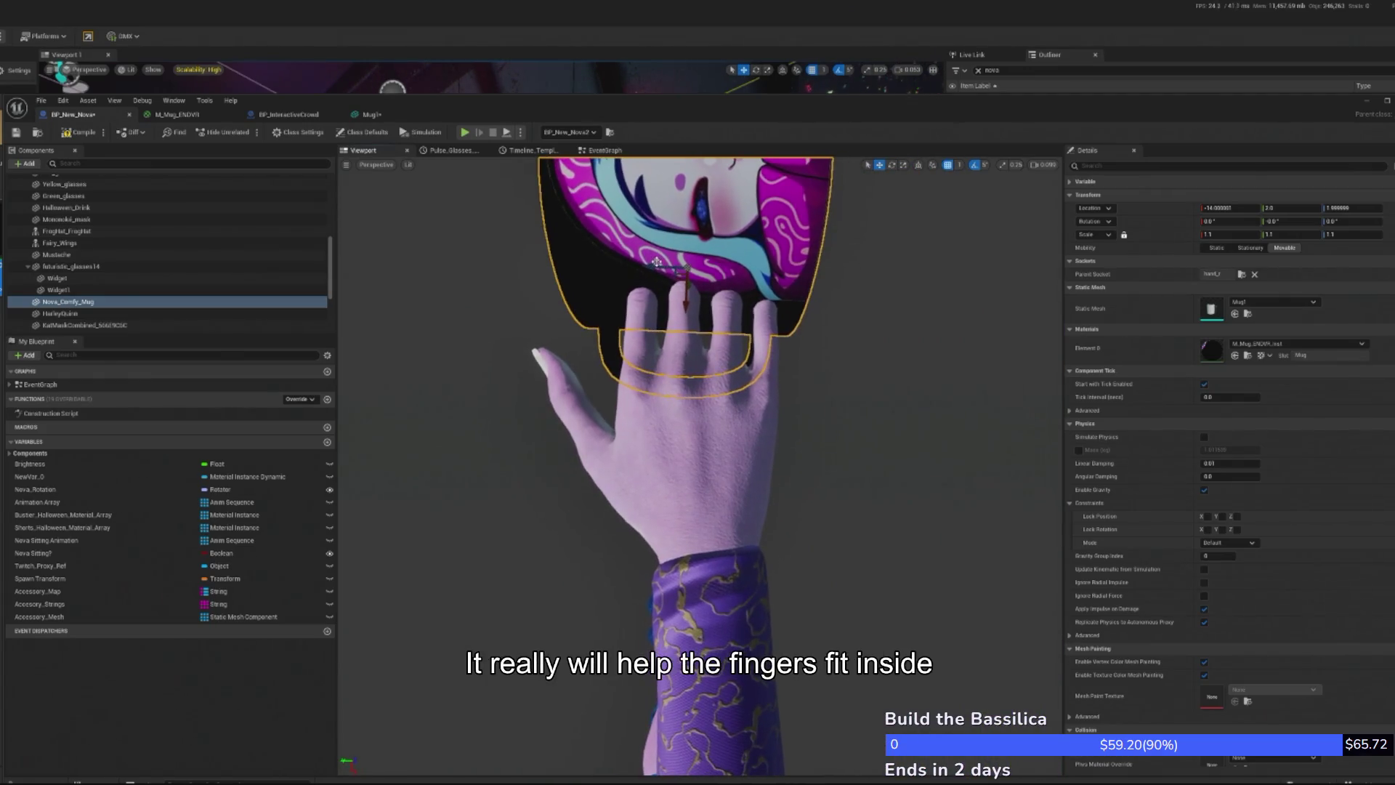
{"action": "left_click_drag", "start_coordinate": [654, 267], "coordinate": [665, 270]}
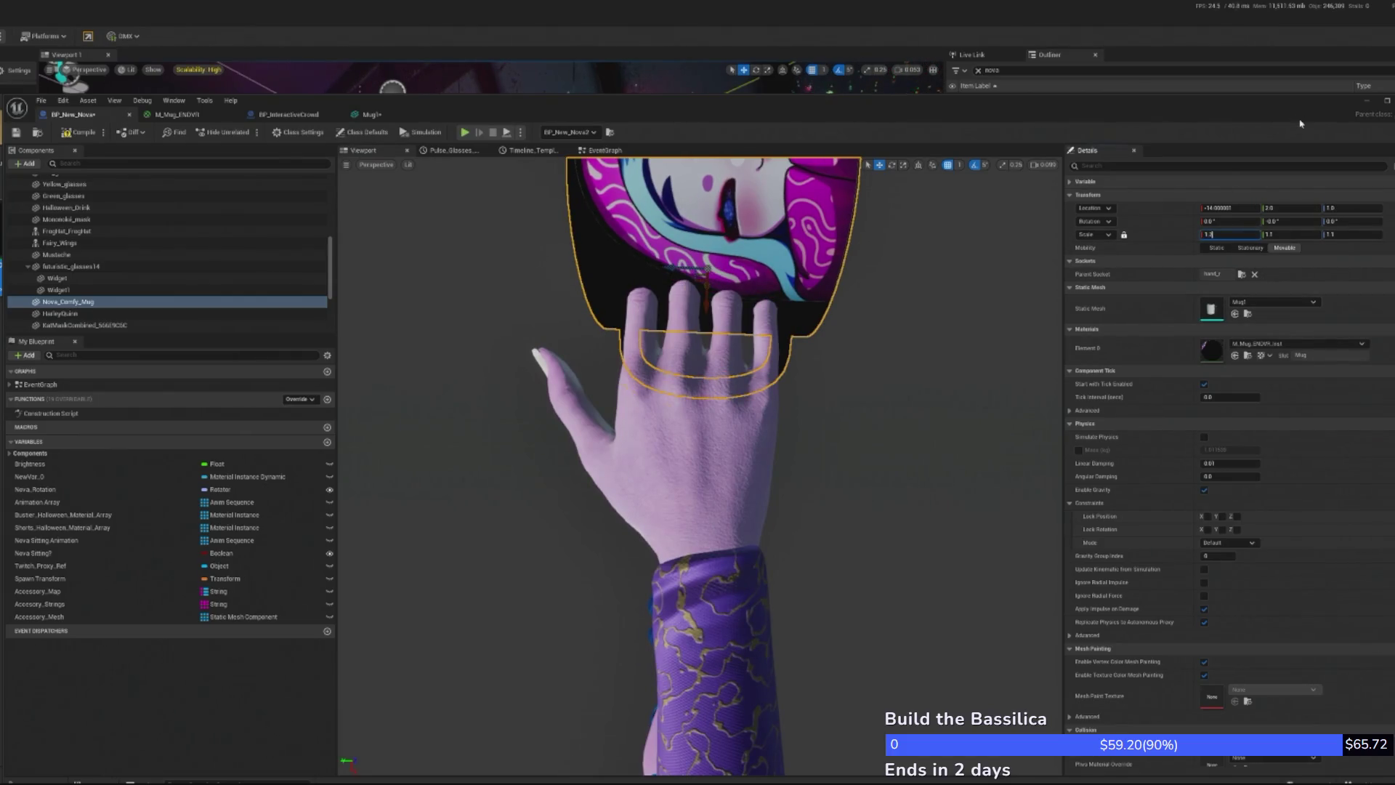
{"action": "type", "text": "2"}
{"action": "key", "text": "Return"}
Frame the mug and orbit to check the finger grip, then minimize the blueprint editor
{"action": "mouse_move", "coordinate": [464, 492]}
{"action": "left_mouse_down"}
{"action": "mouse_move", "coordinate": [480, 502]}
{"action": "mouse_move", "coordinate": [465, 472]}
{"action": "mouse_move", "coordinate": [435, 465]}
{"action": "mouse_move", "coordinate": [443, 450]}
{"action": "left_mouse_up"}
{"action": "key", "text": "f"}
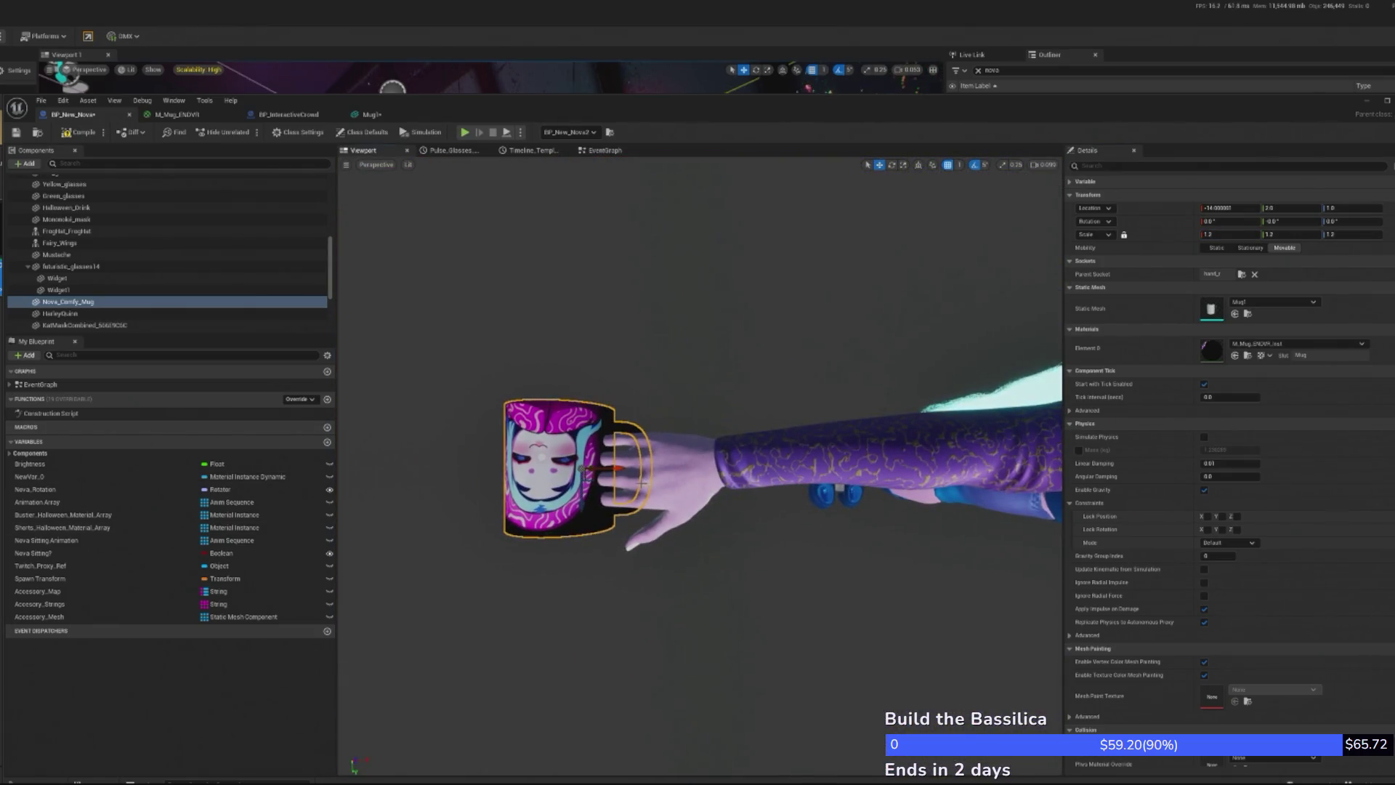
{"action": "left_click_drag", "start_coordinate": [634, 485], "coordinate": [632, 487]}
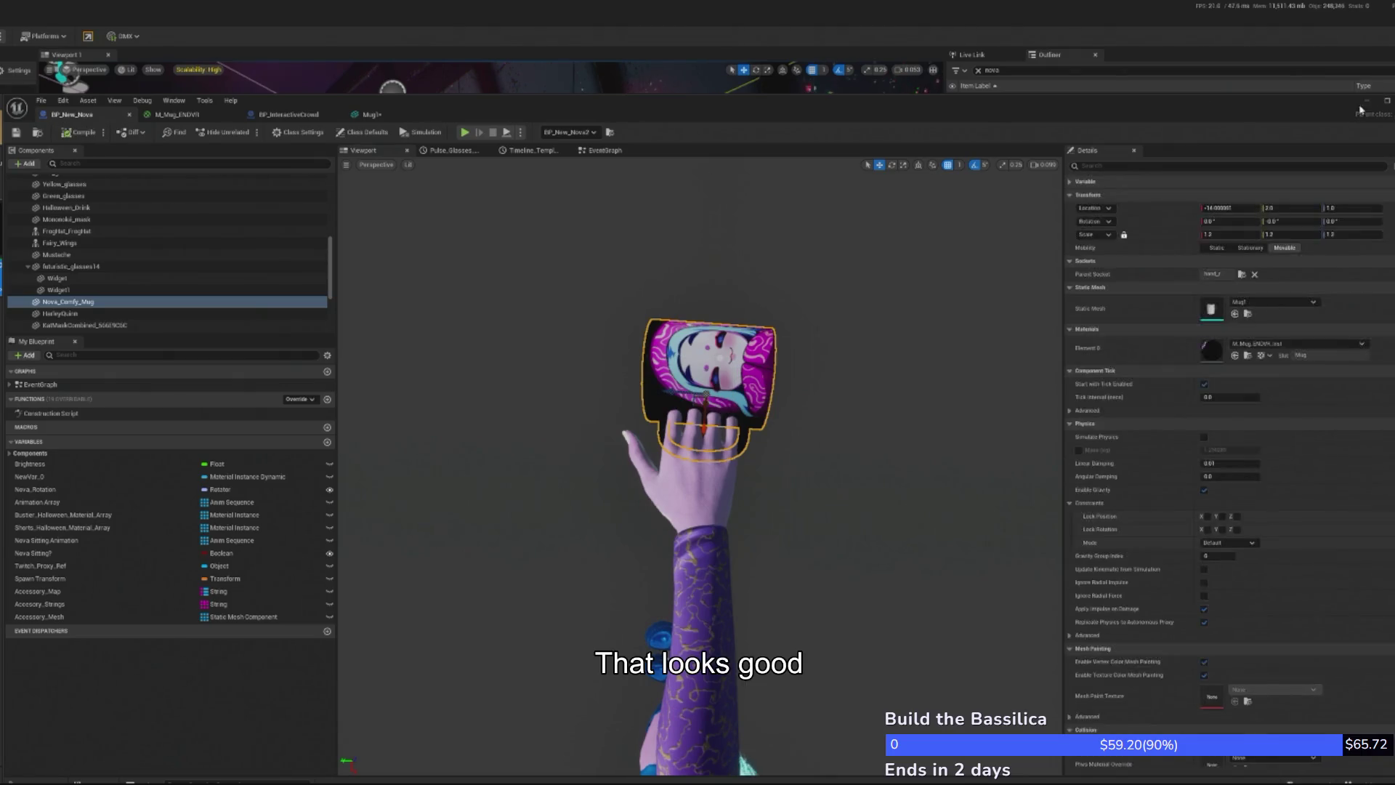
{"action": "left_click", "coordinate": [1367, 101]}
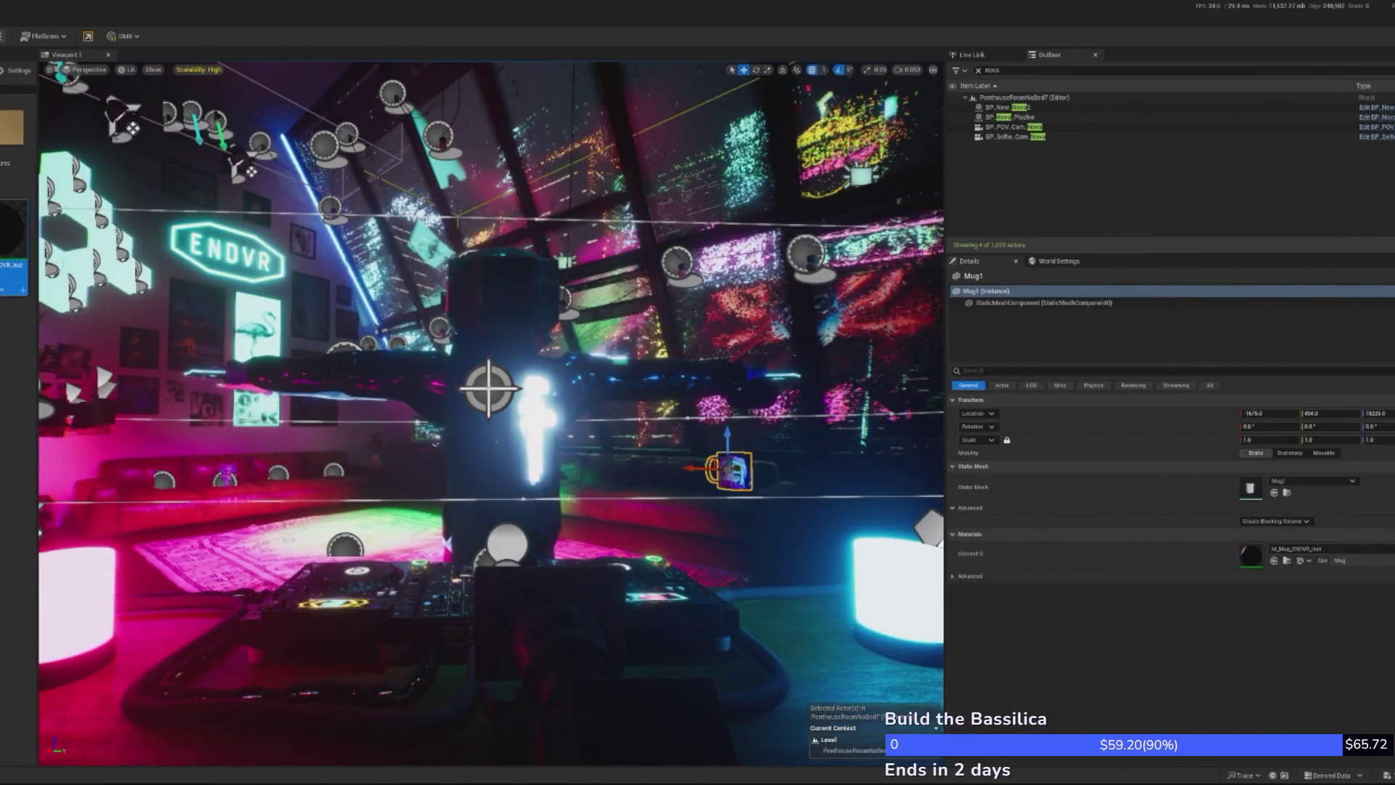
Start, stop and restart Play In Editor with Alt+P, then move the launcher window up
{"action": "key", "text": "alt+p"}
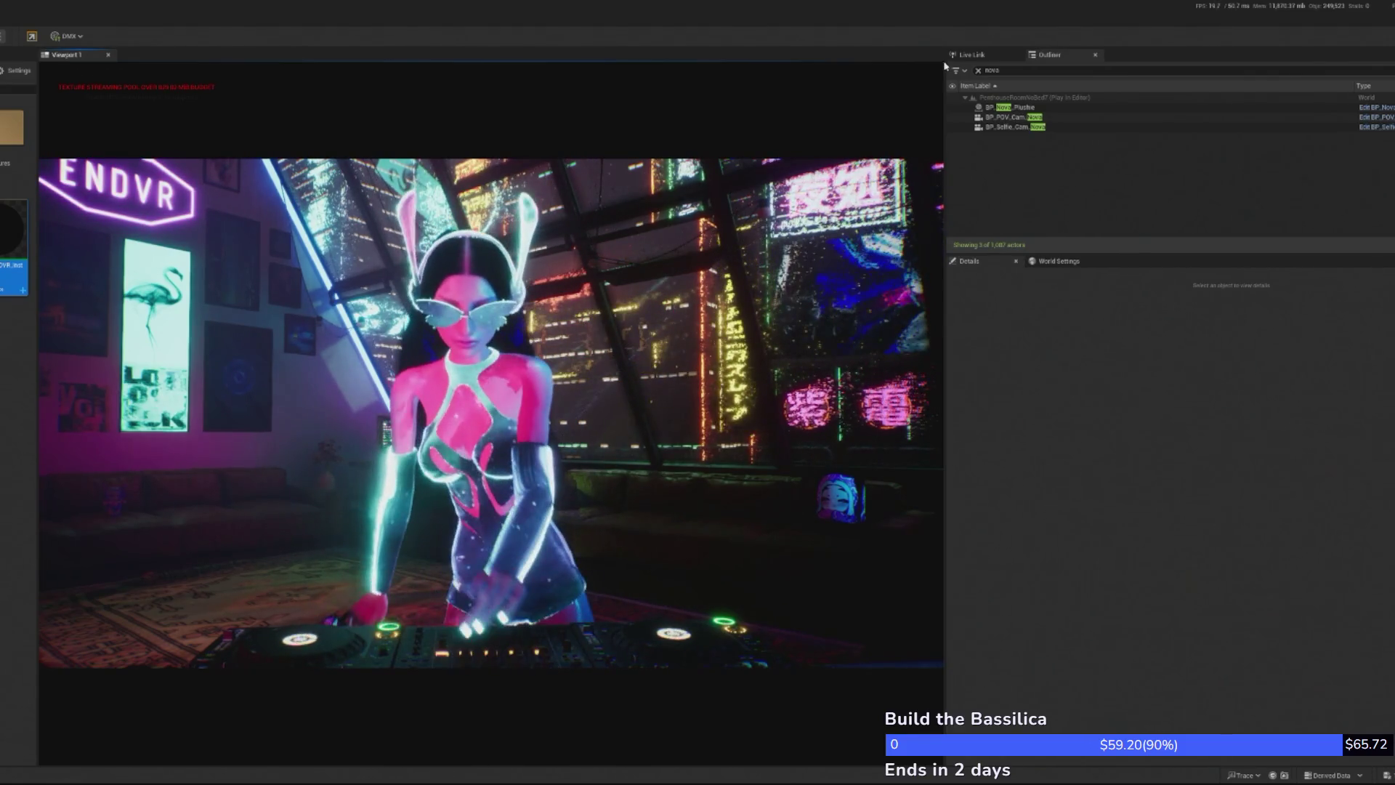
{"action": "key", "text": "Escape"}
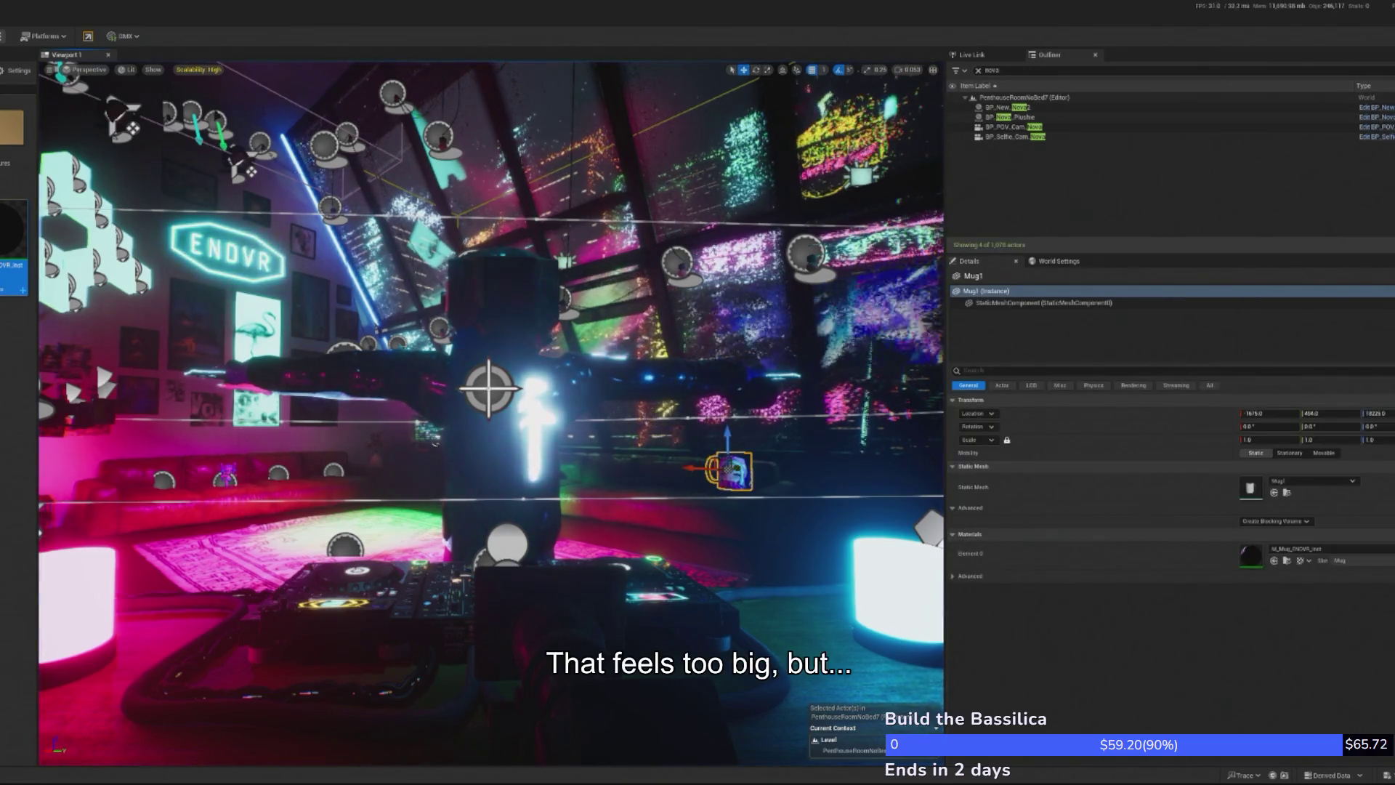
{"action": "key", "text": "alt+p"}
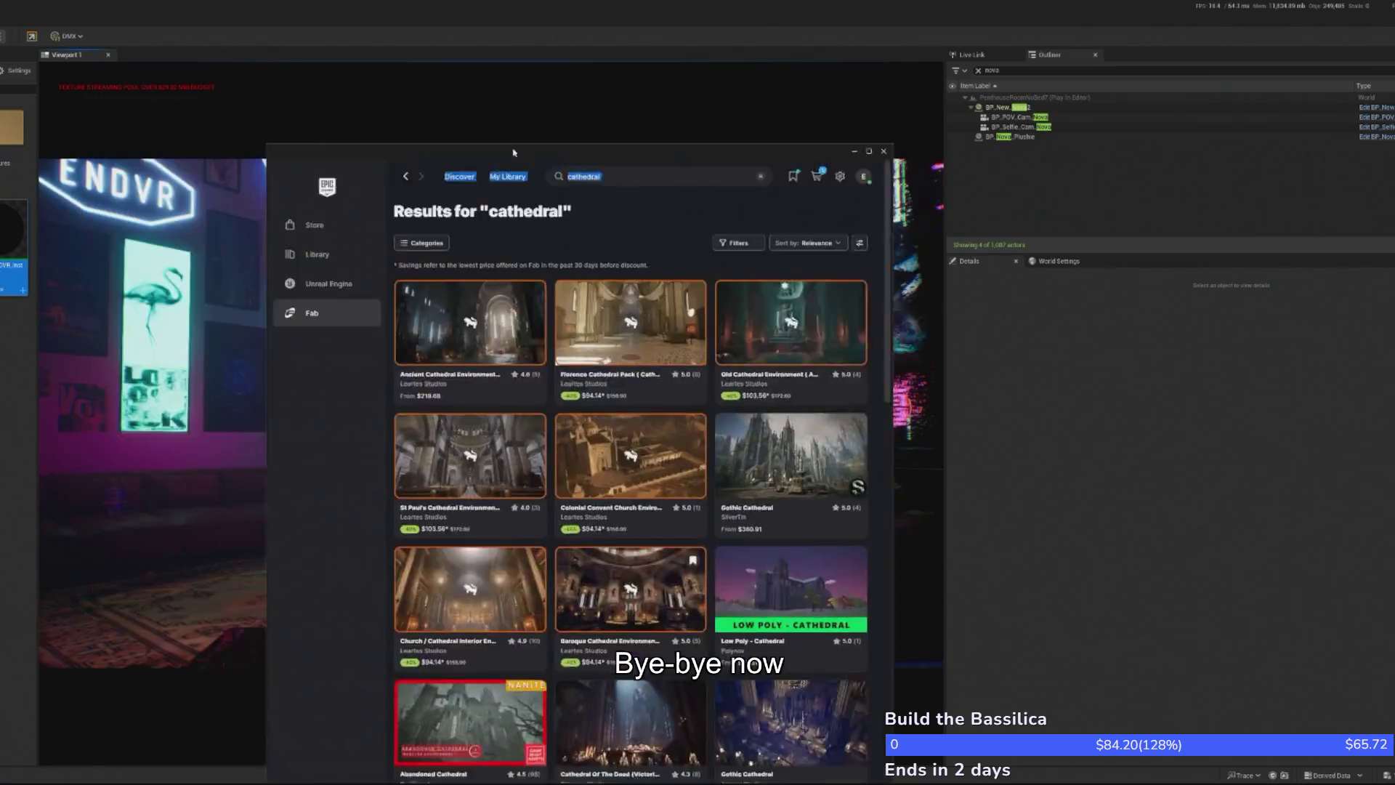
{"action": "mouse_move", "coordinate": [509, 154]}
{"action": "left_mouse_down"}
{"action": "mouse_move", "coordinate": [354, 24]}
{"action": "mouse_move", "coordinate": [385, 4]}
{"action": "mouse_move", "coordinate": [261, 33]}
{"action": "left_mouse_up"}
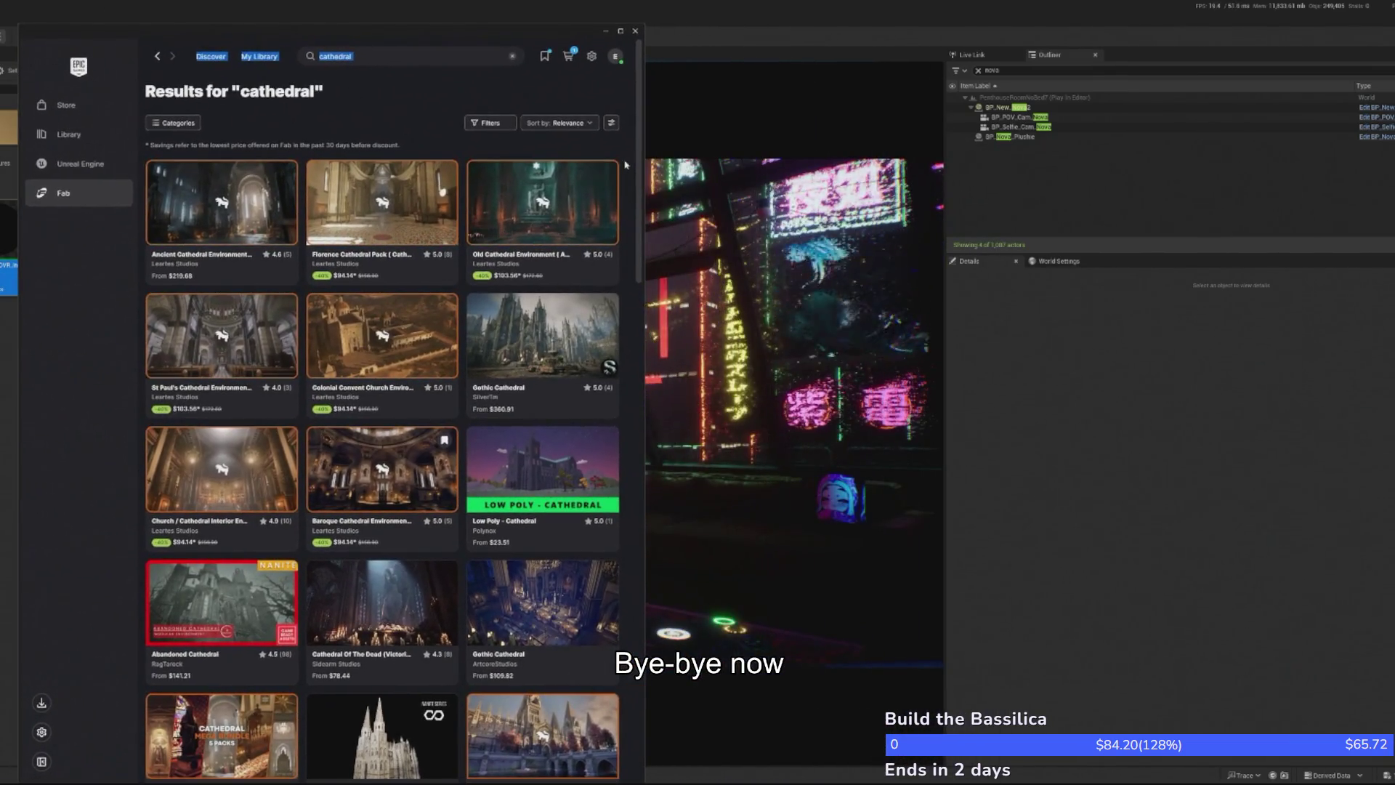
Widen the launcher, open Ancient Cathedral Environment's product page, and maximize the window
{"action": "left_click_drag", "start_coordinate": [642, 127], "coordinate": [1027, 127]}
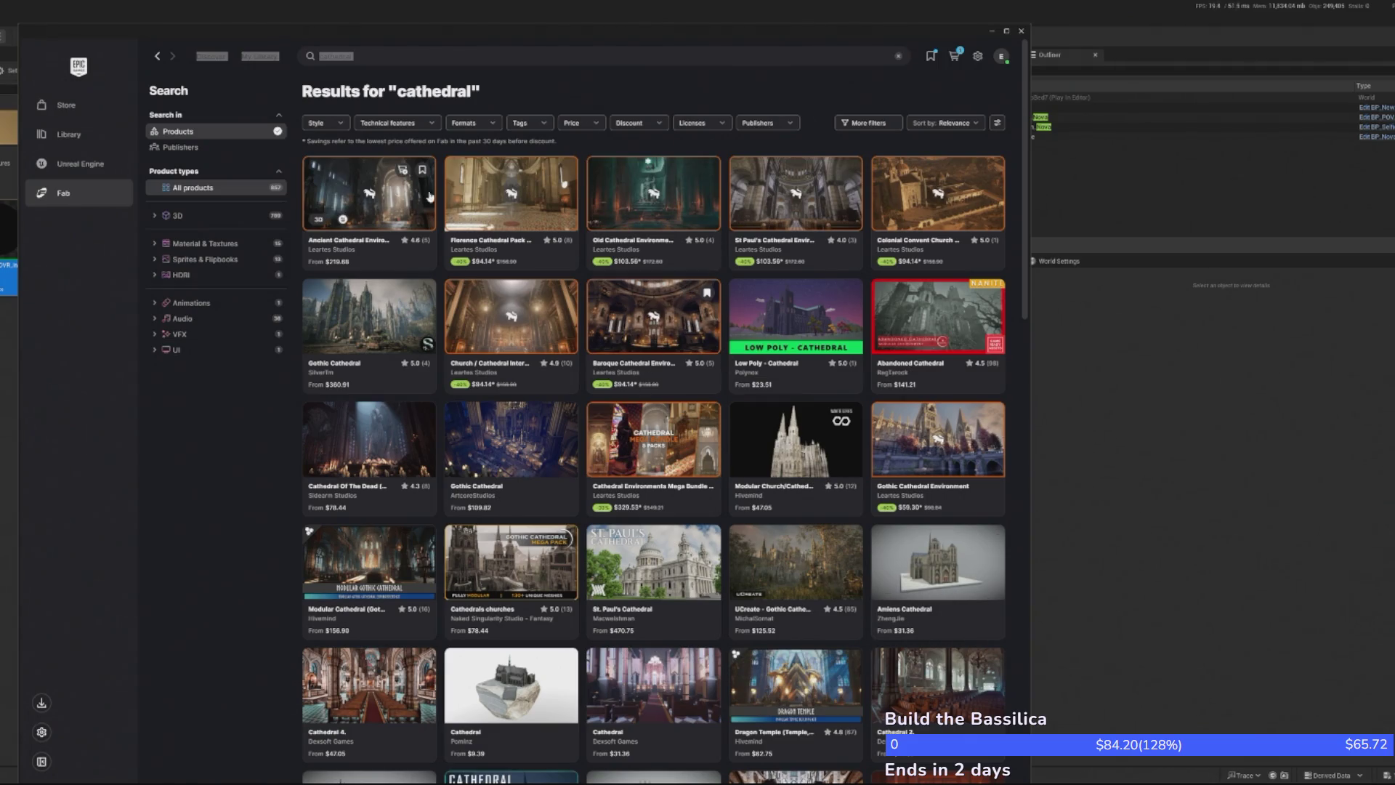
{"action": "left_click", "coordinate": [382, 190]}
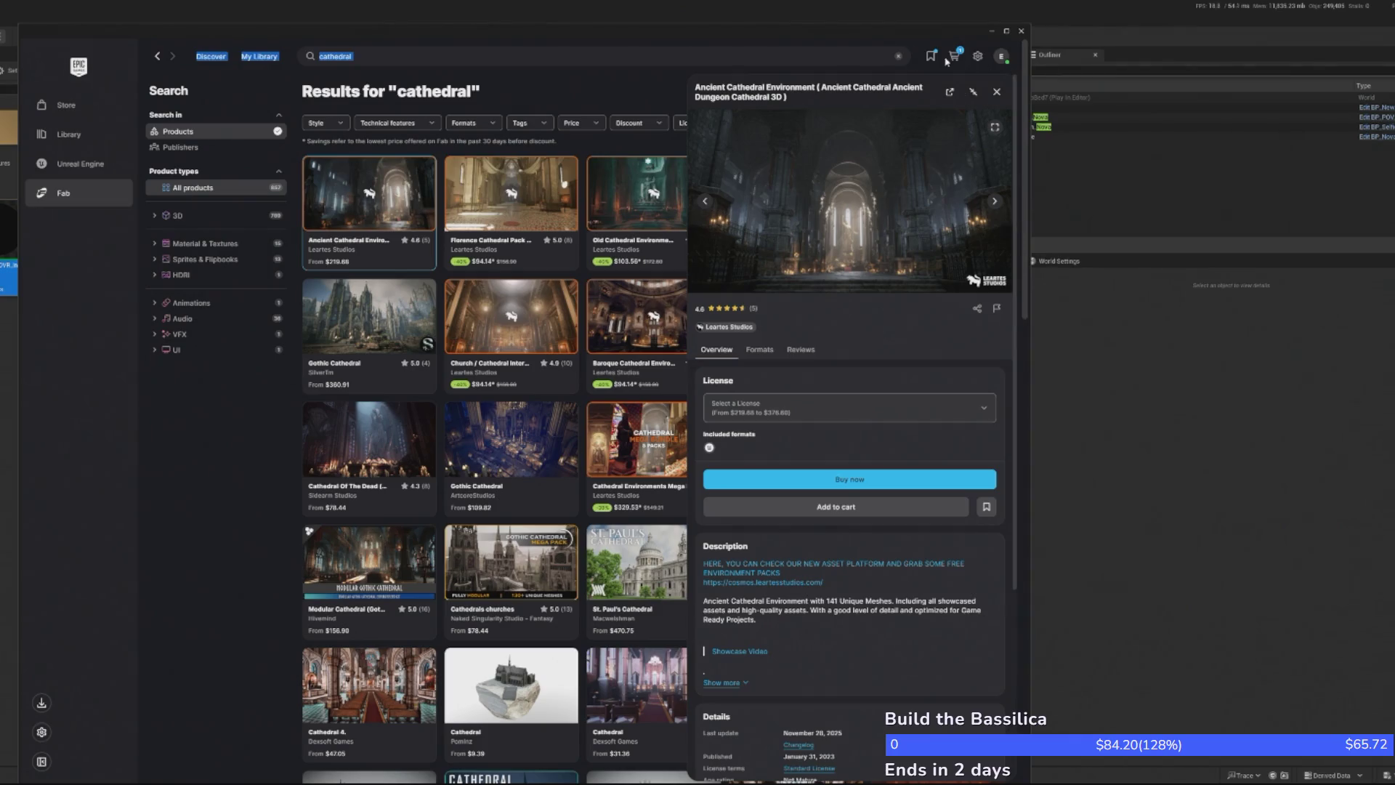
{"action": "double_click", "coordinate": [877, 38]}
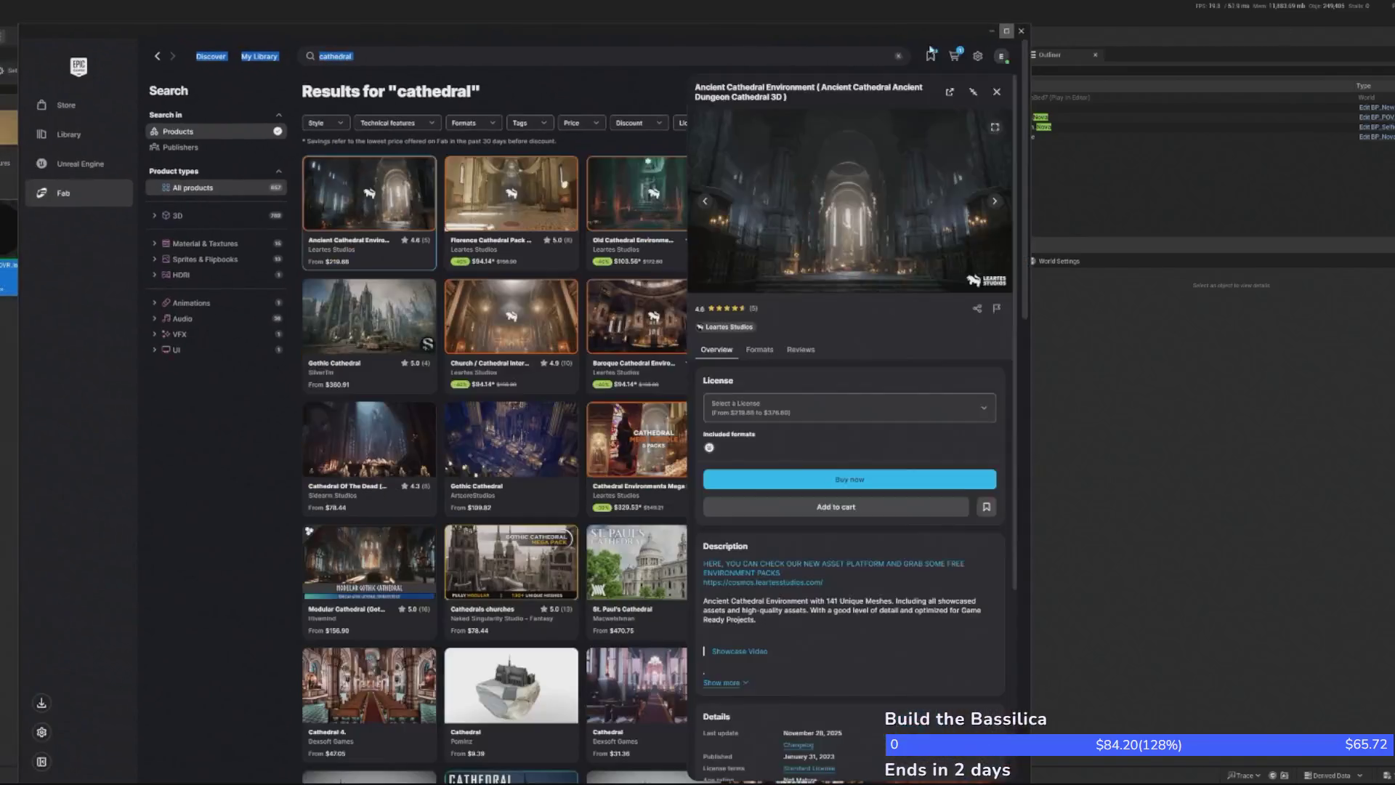
Resize the Fab store window back to its normal size over the editor
{"action": "left_click_drag", "start_coordinate": [966, 30], "coordinate": [790, 30]}
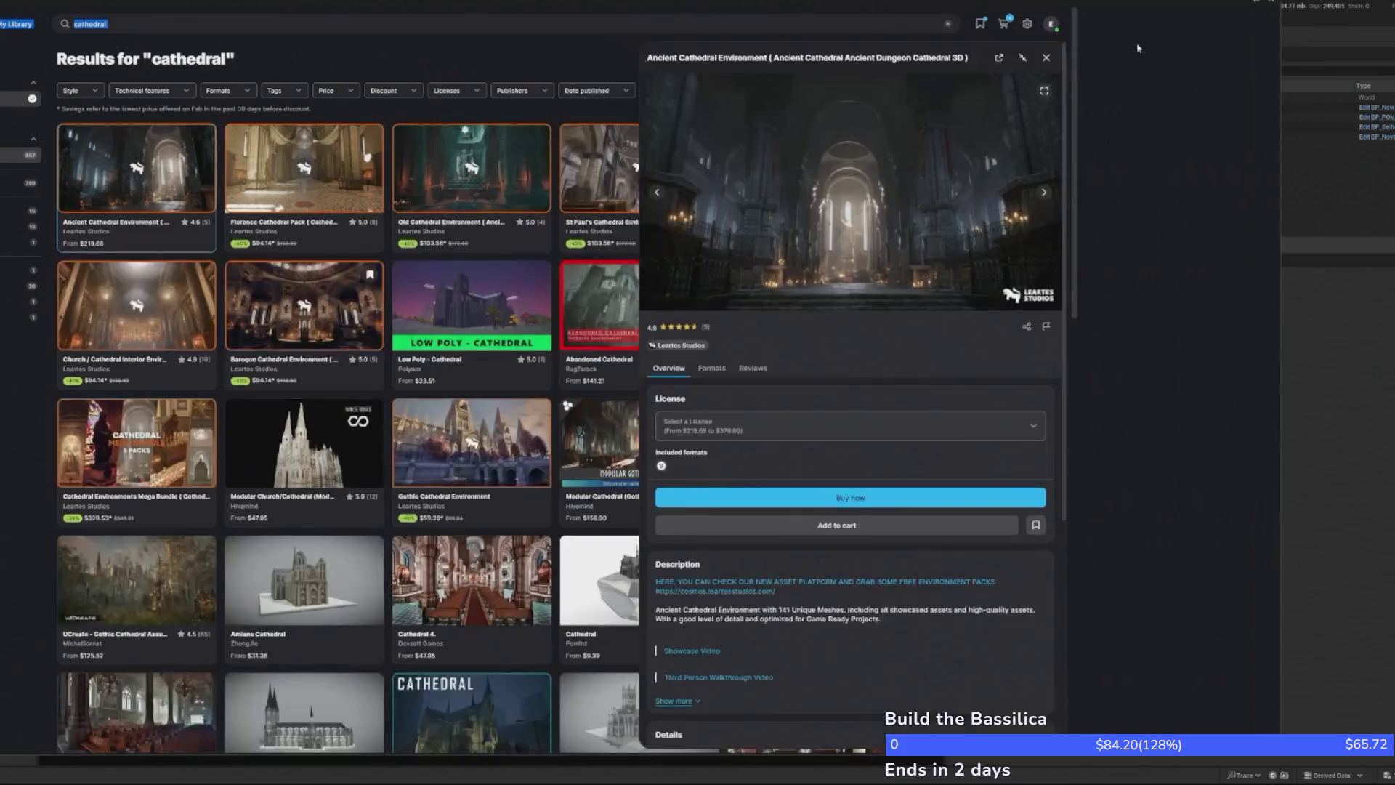
{"action": "double_click", "coordinate": [872, 29]}
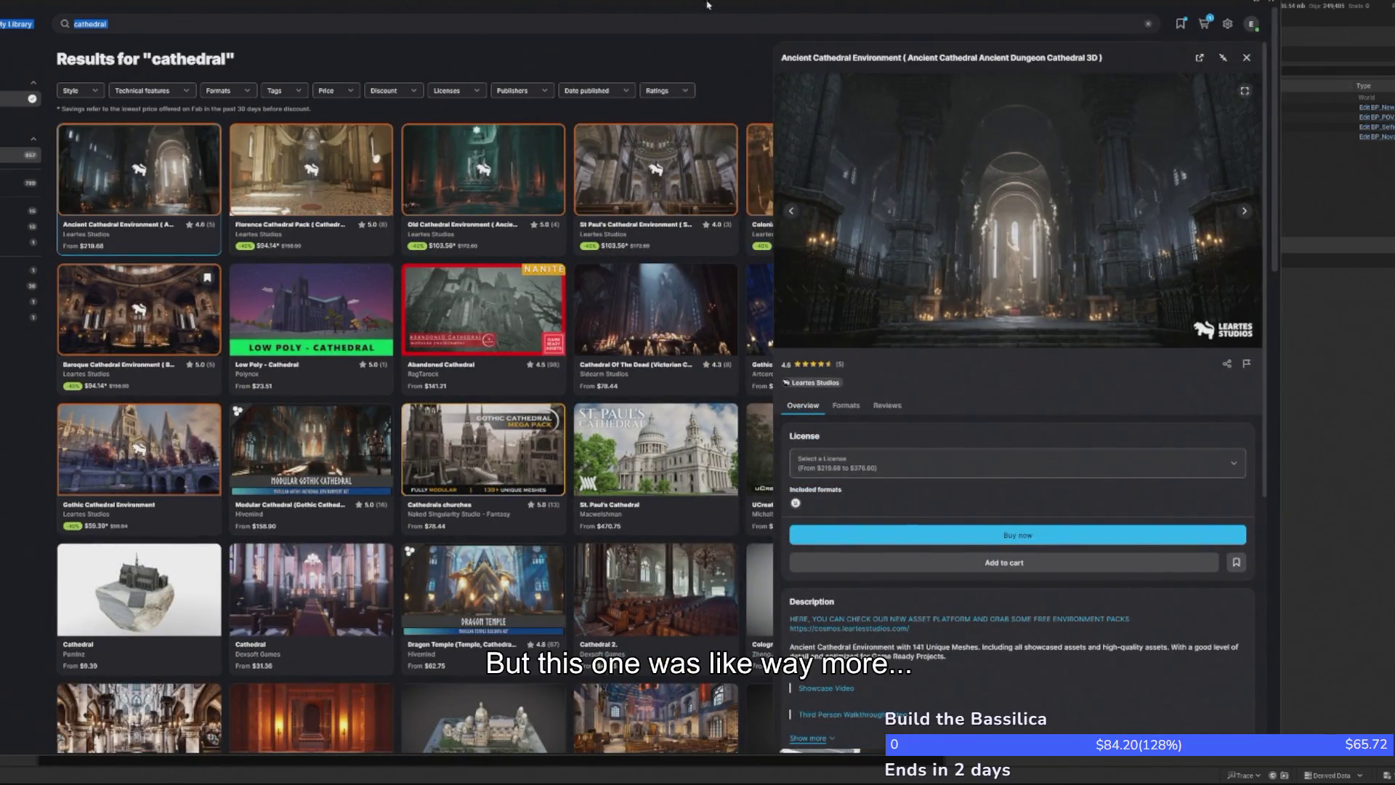
{"action": "double_click", "coordinate": [709, 3]}
Flip through two pack preview images and open Baroque Cathedral Environment's details, then move the store aside
{"action": "left_click", "coordinate": [1132, 238]}
{"action": "left_click", "coordinate": [1131, 238]}
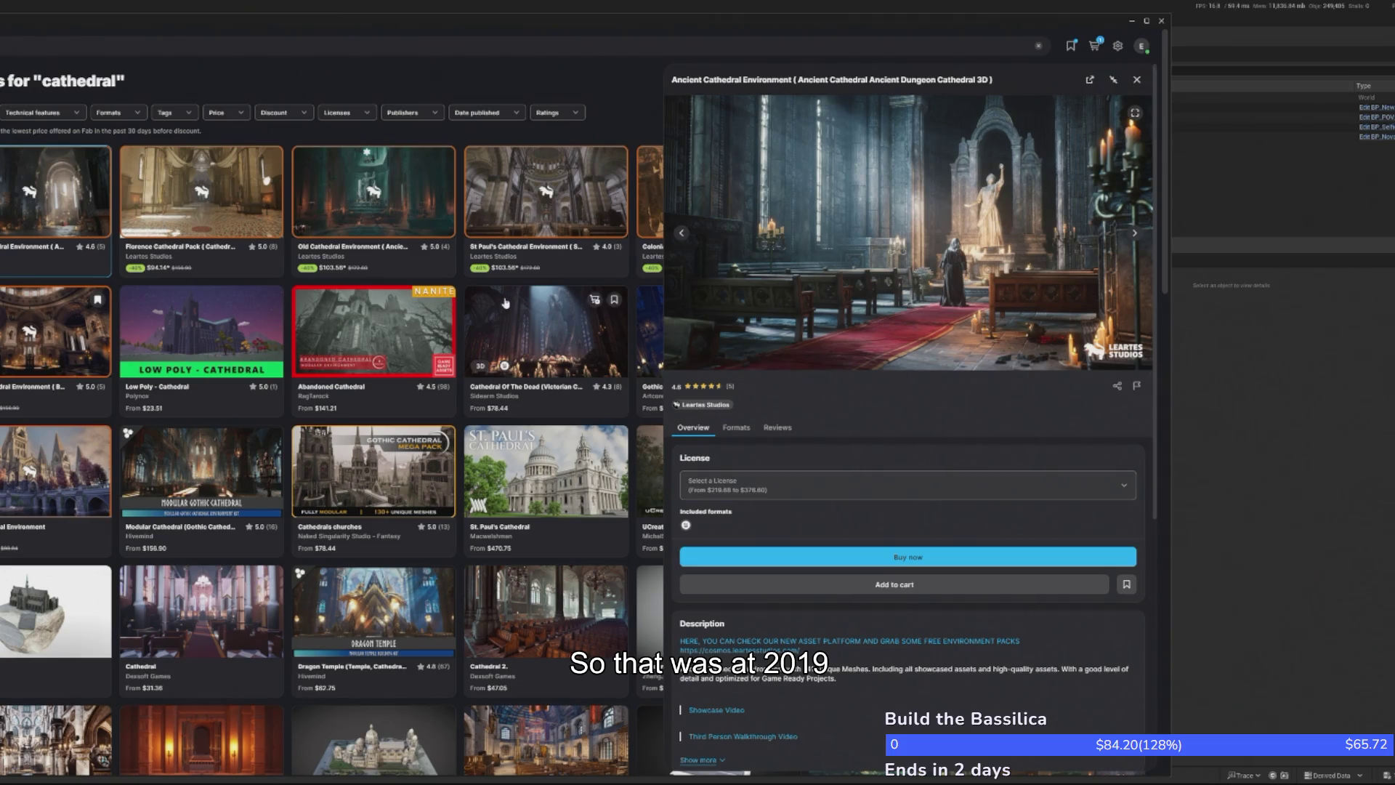
{"action": "left_click", "coordinate": [40, 351]}
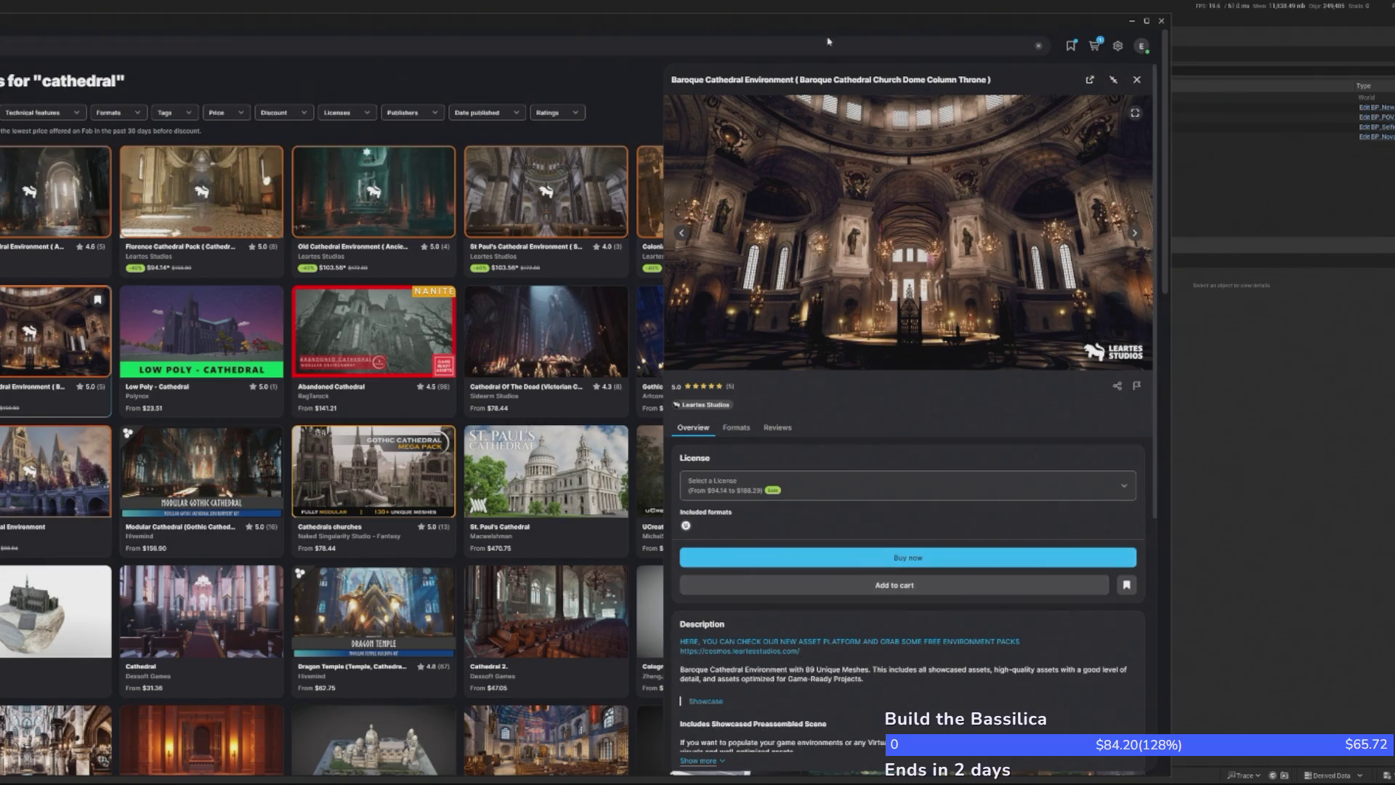
{"action": "left_click_drag", "start_coordinate": [821, 24], "coordinate": [474, 72]}
Hide the Fab store so the running DJ play session is visible
{"action": "left_click", "coordinate": [886, 291]}
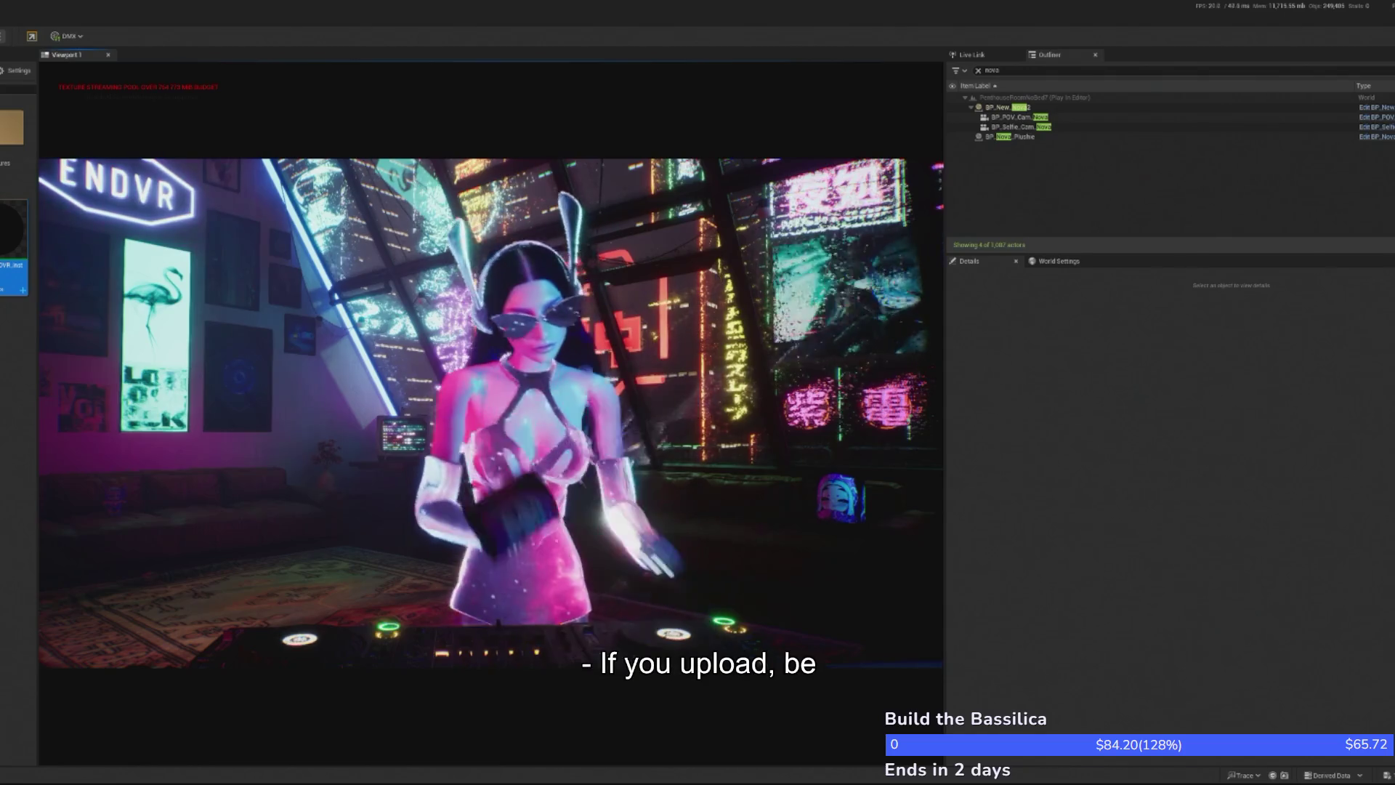
Stop play mode and save the Nova_Penthouse level, checking it out
{"action": "key", "text": "Escape"}
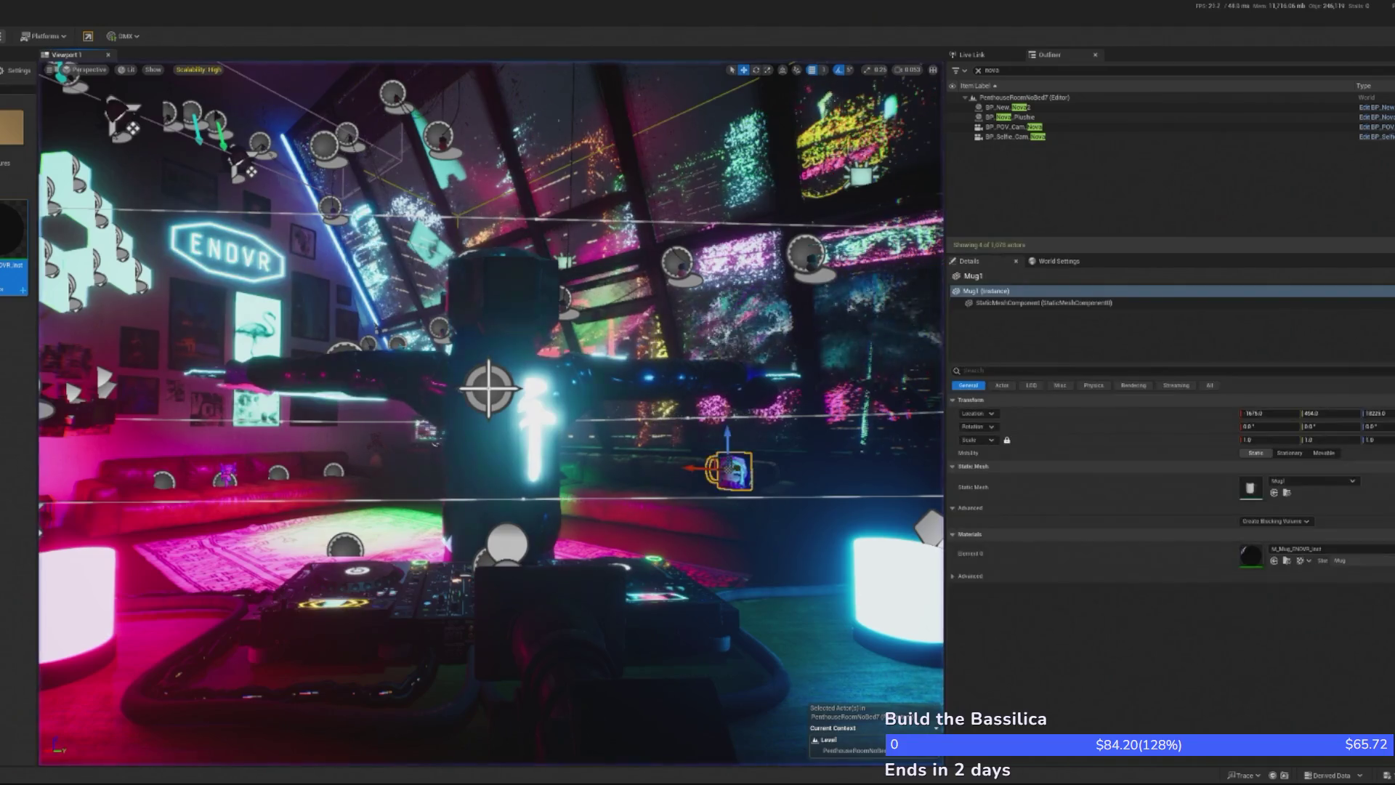
{"action": "key", "text": "ctrl+s"}
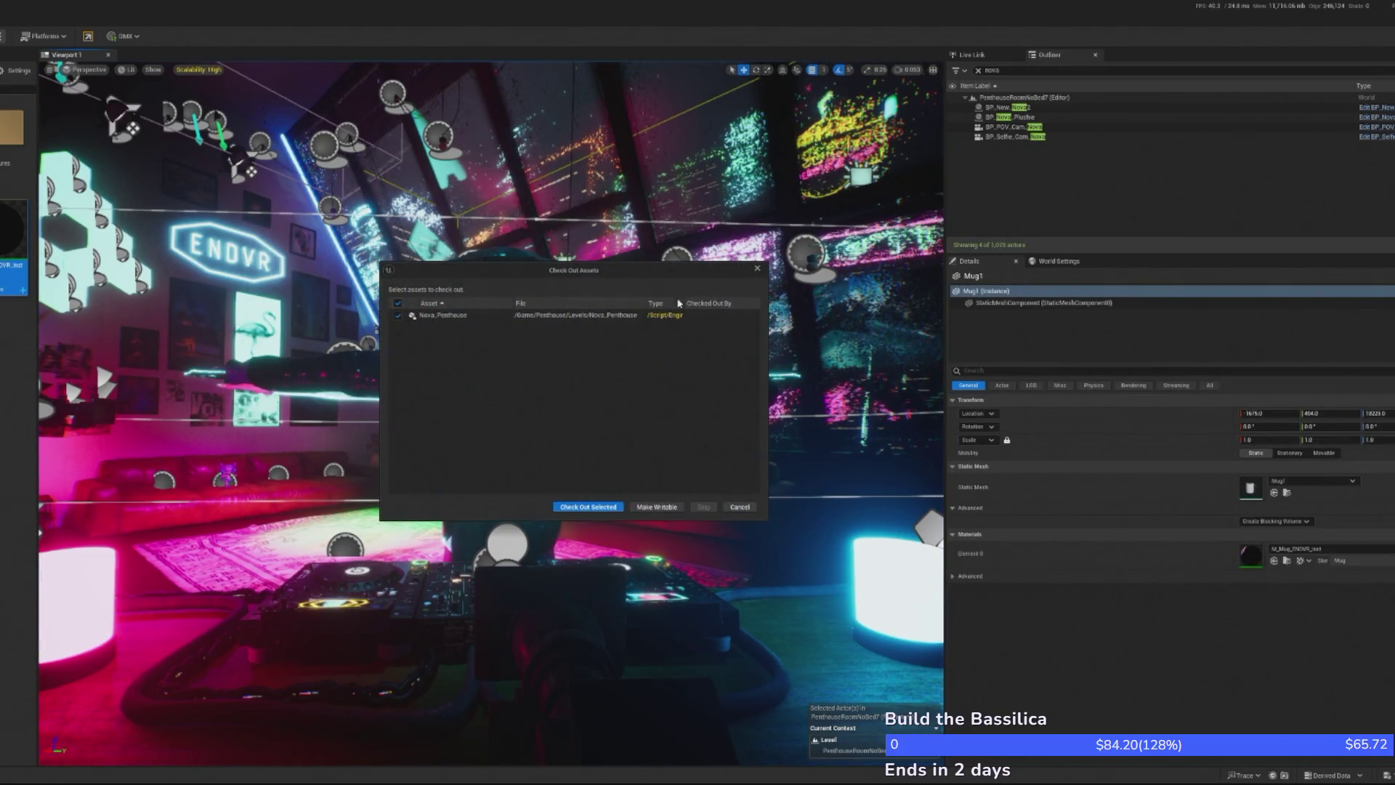
{"action": "left_click", "coordinate": [585, 507]}
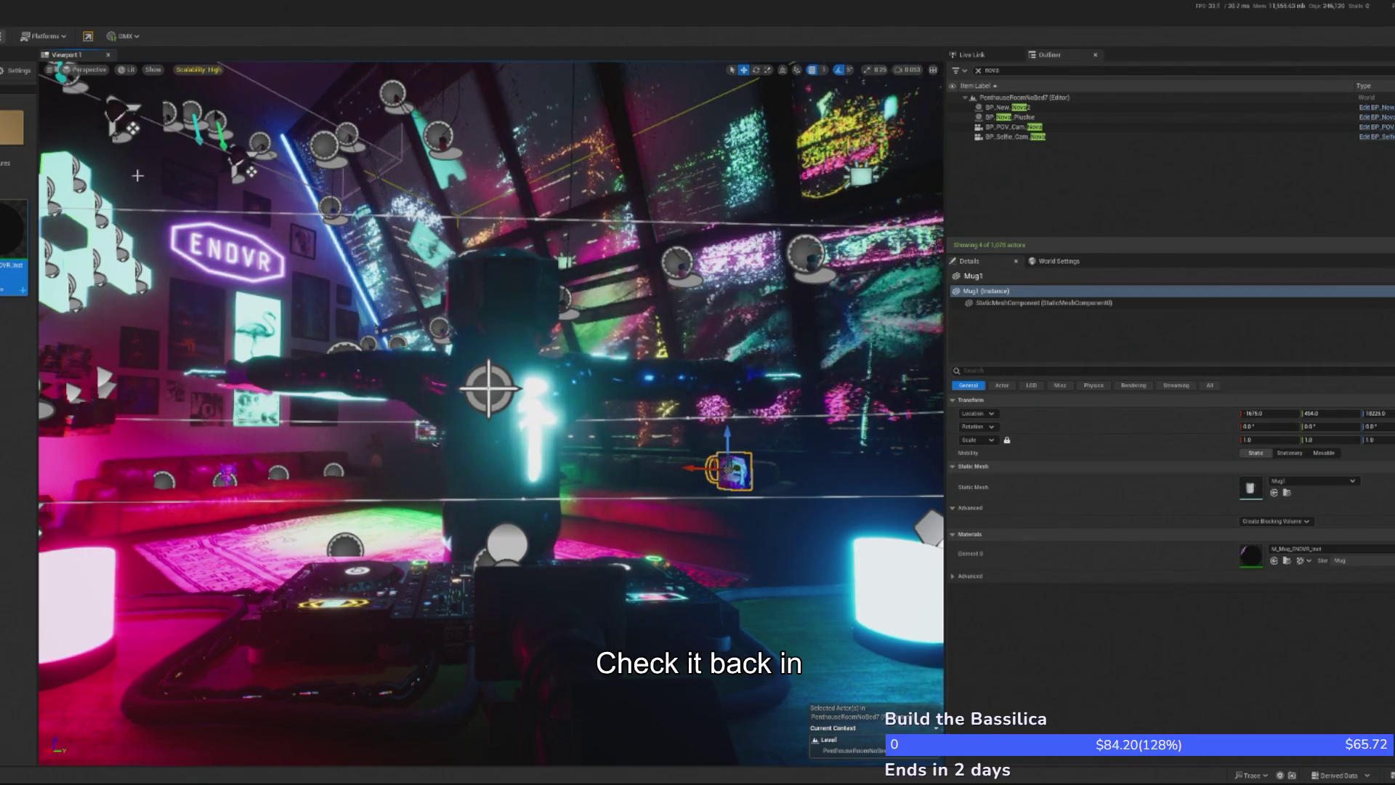
Filter the Outliner for 'crowd', edit BP_InteractiveCrowd and browse to its blueprint asset
{"action": "key", "text": "Escape"}
{"action": "type", "text": "crowd"}
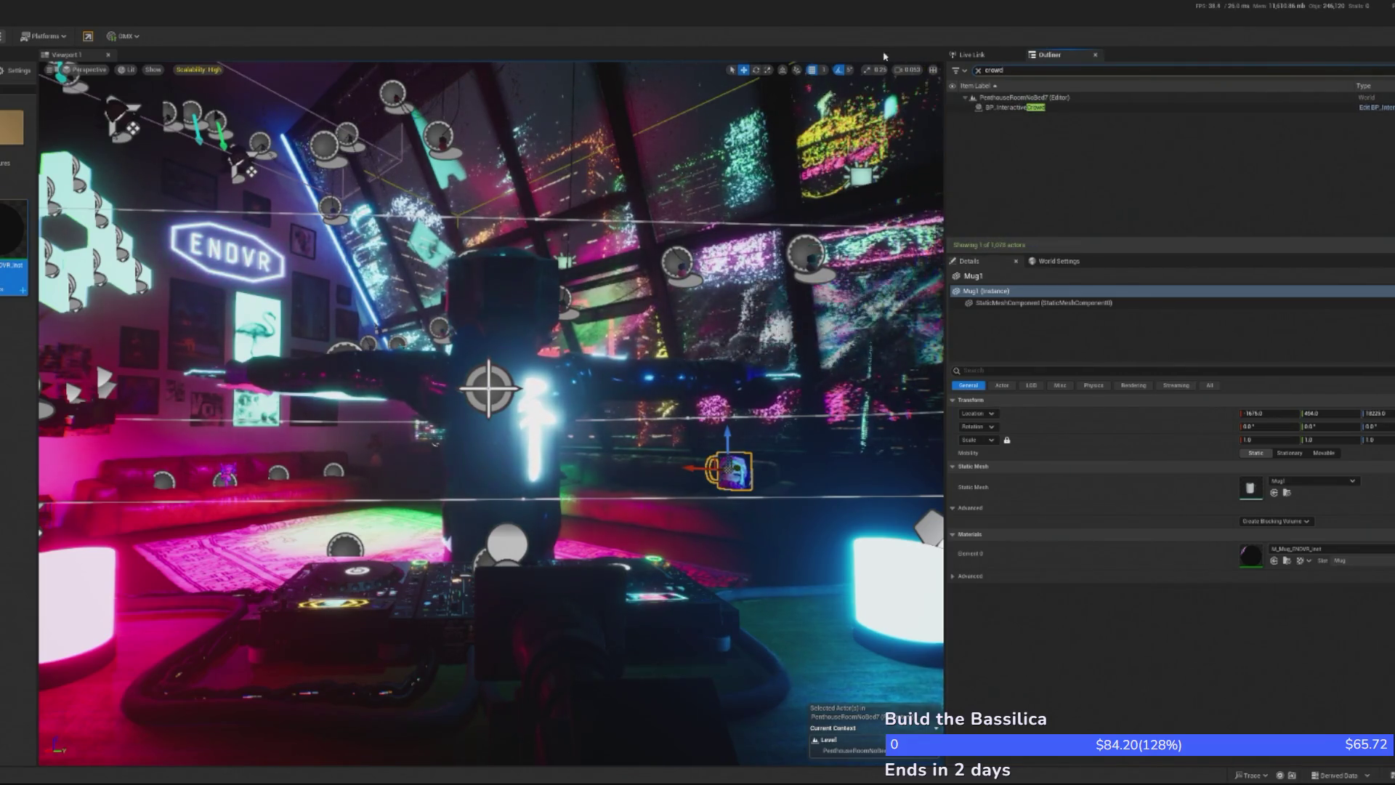
{"action": "left_click", "coordinate": [997, 107]}
{"action": "right_click", "coordinate": [997, 107]}
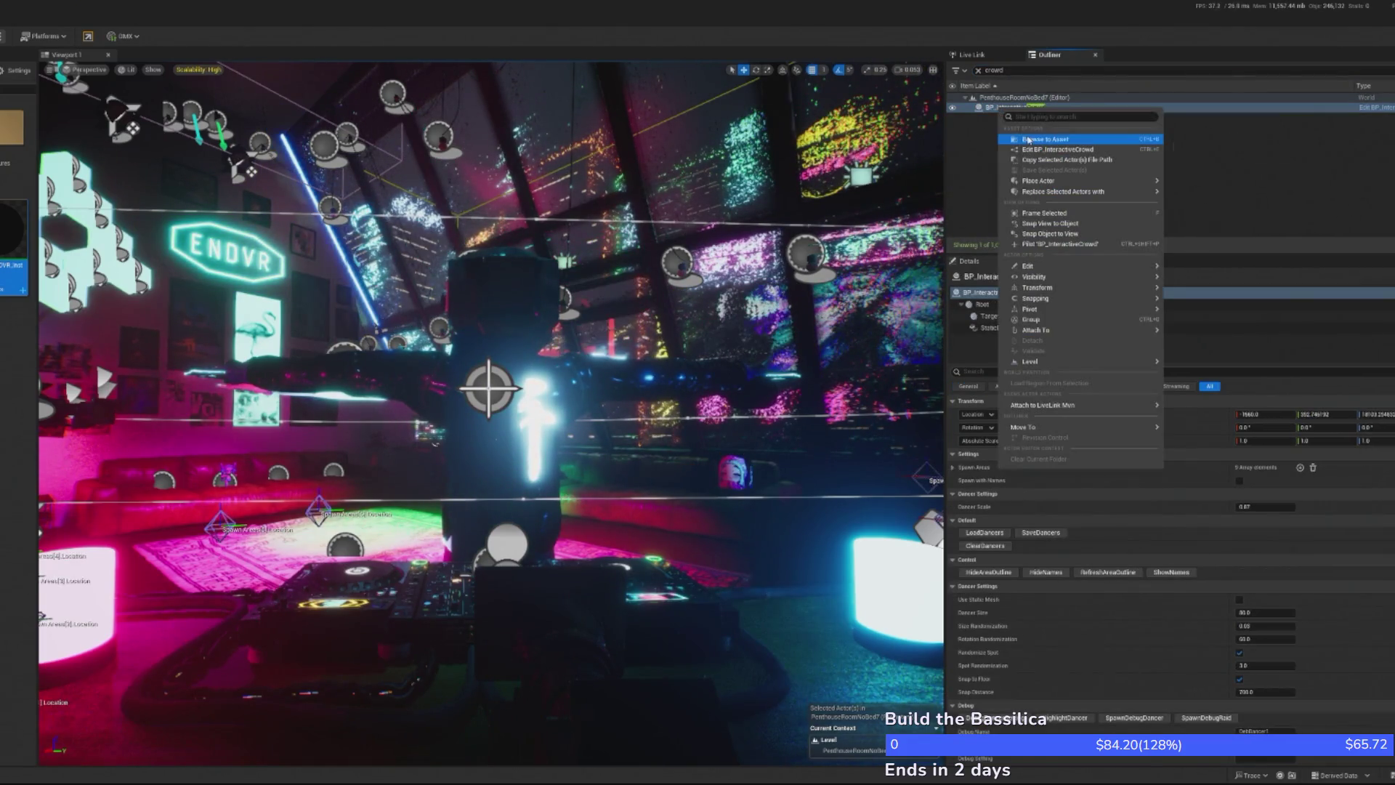
{"action": "left_click", "coordinate": [1017, 140]}
{"action": "right_click", "coordinate": [1115, 107]}
{"action": "left_click", "coordinate": [1171, 145]}
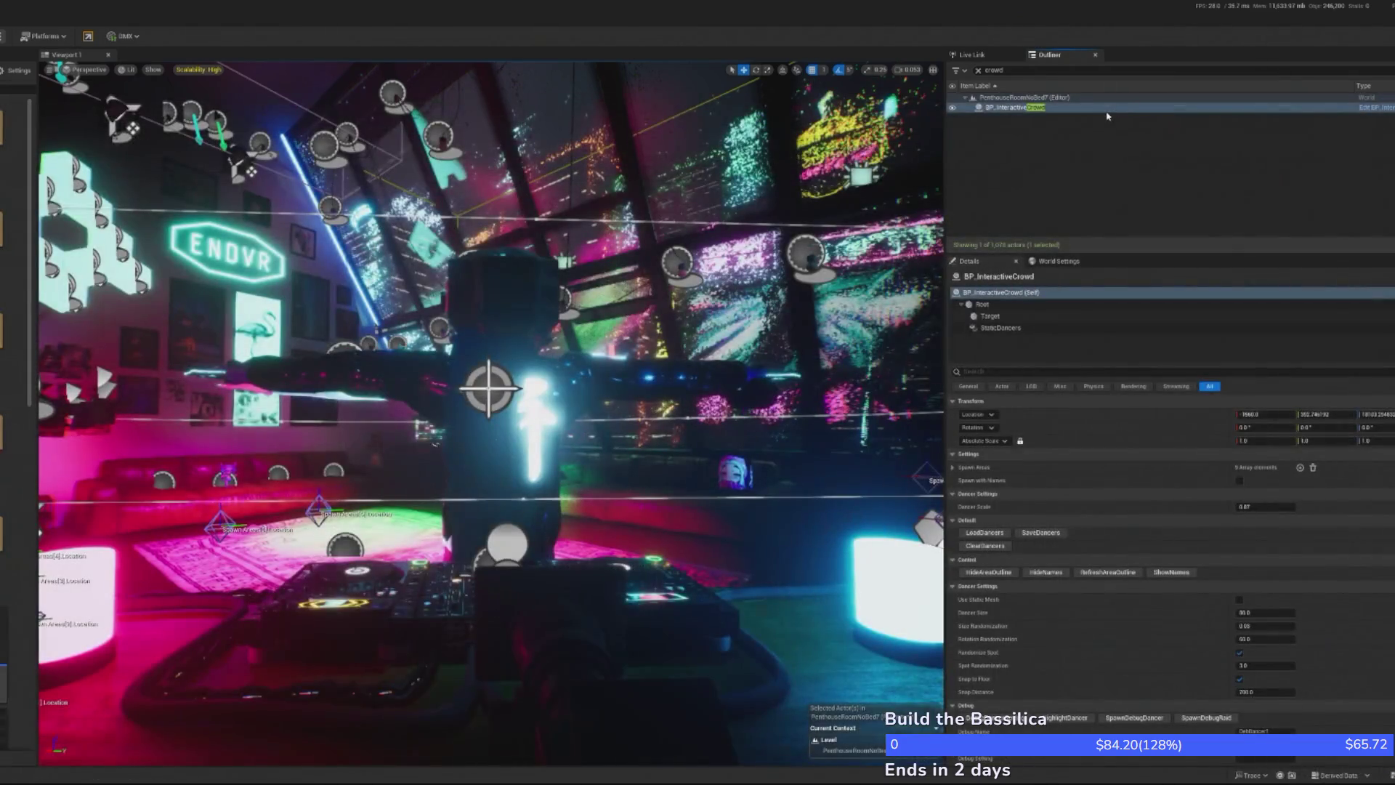
{"action": "right_click", "coordinate": [1107, 110]}
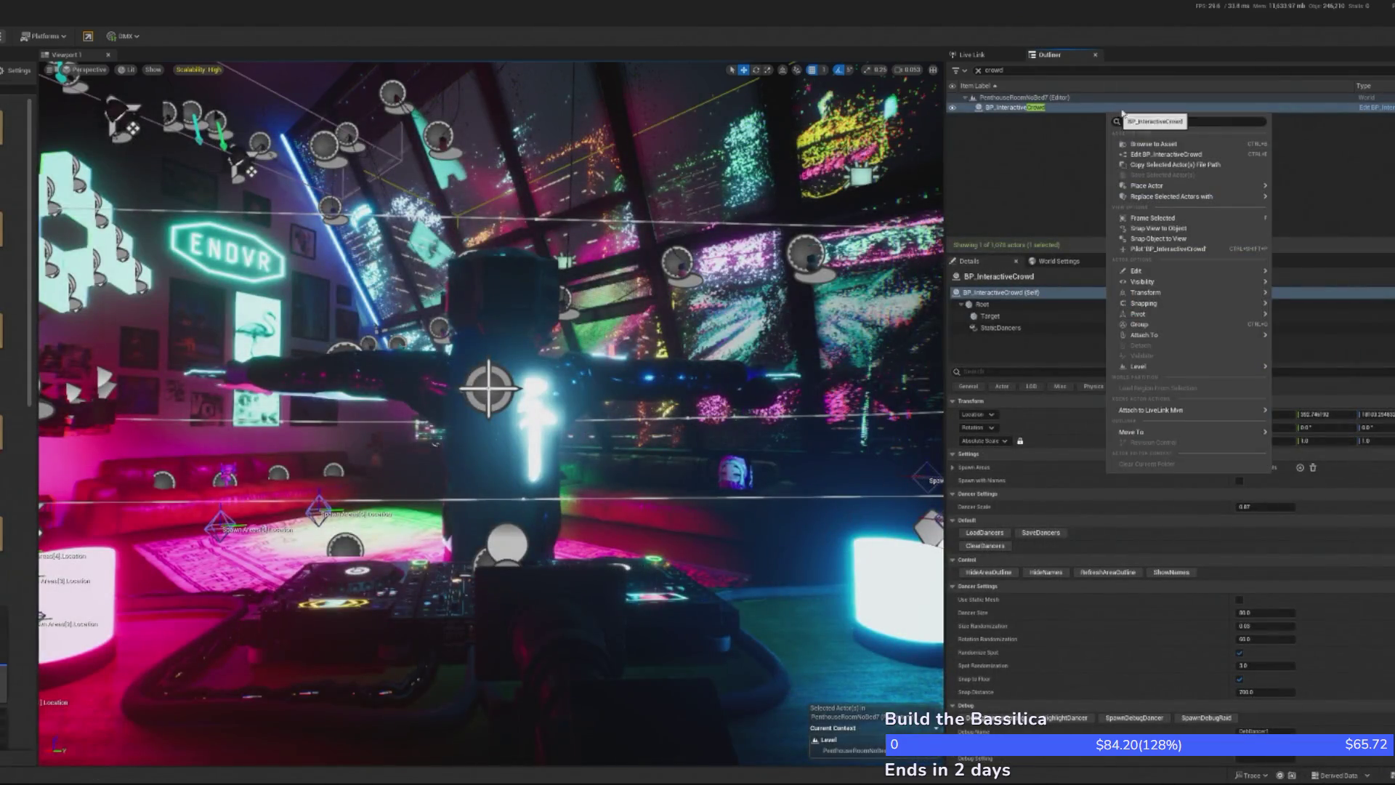
{"action": "left_click", "coordinate": [1170, 145]}
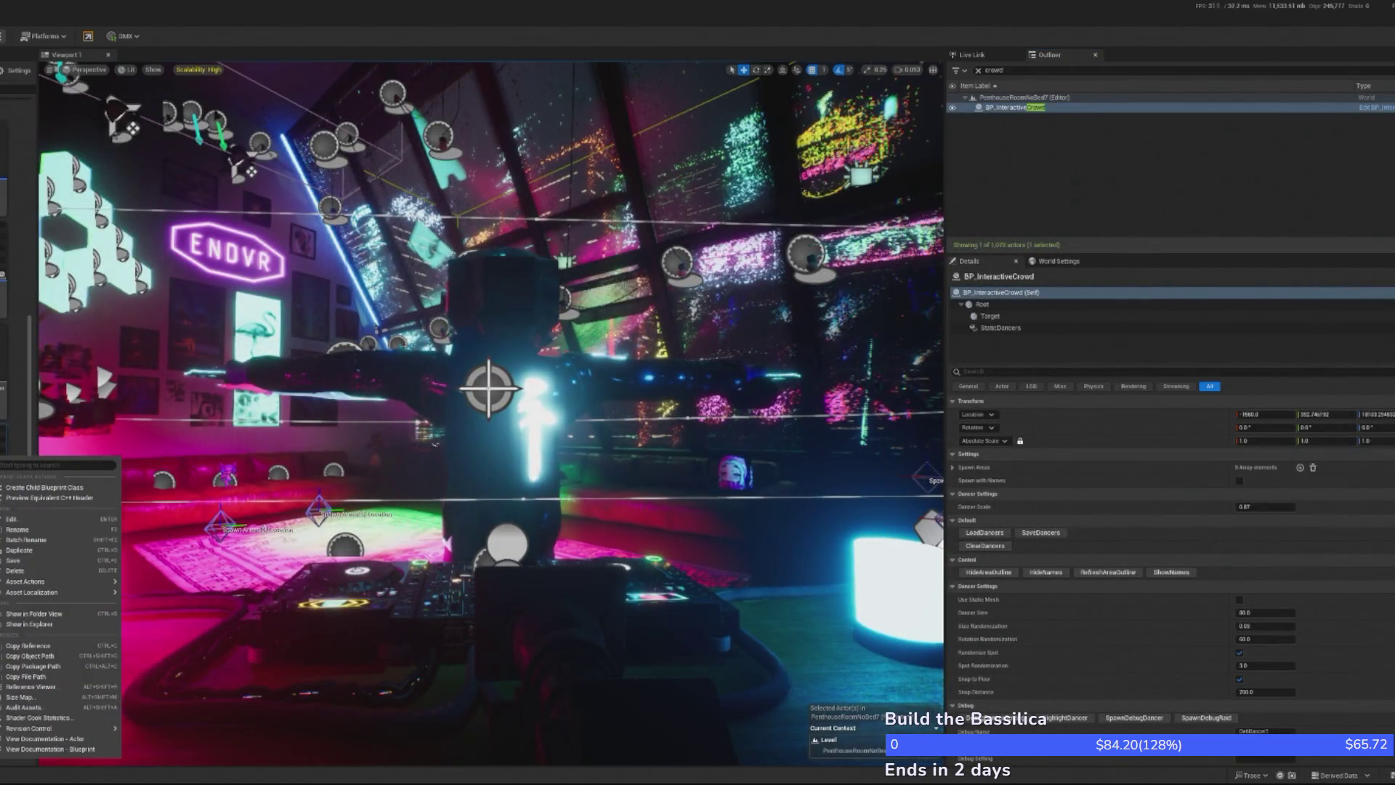
{"action": "mouse_move", "coordinate": [114, 729]}
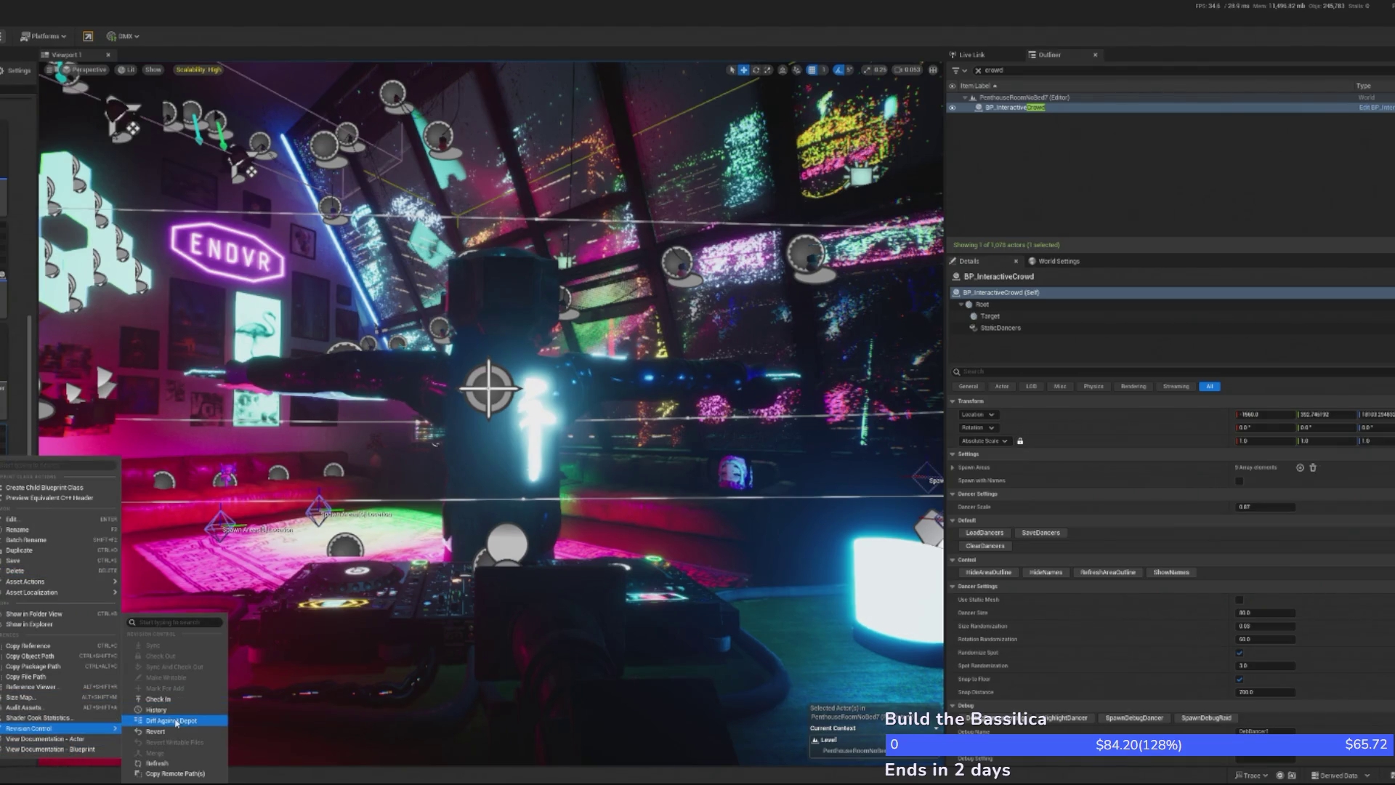
{"action": "key", "text": "Escape"}
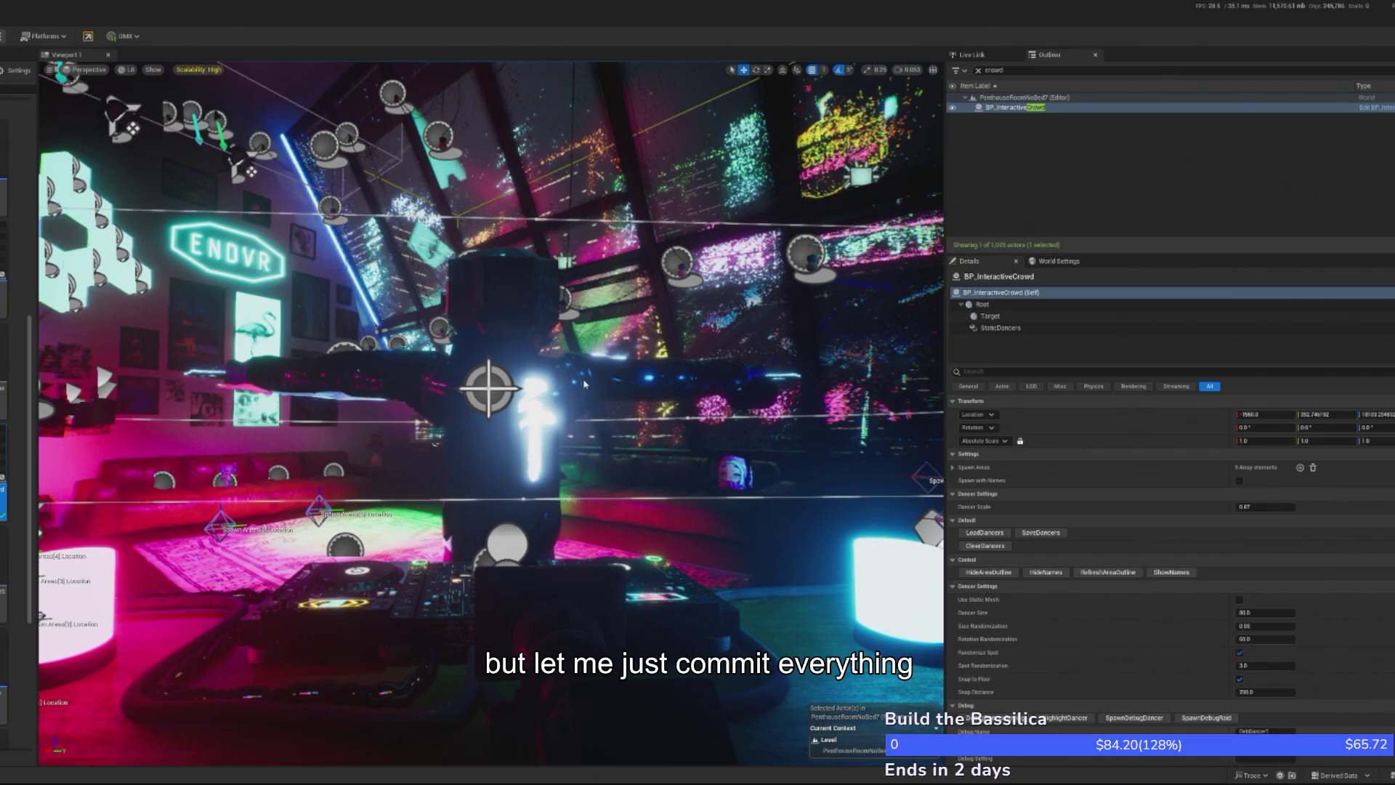
Enter the submit description 'Added No' and start Play In Editor
{"action": "type", "text": "Added"}
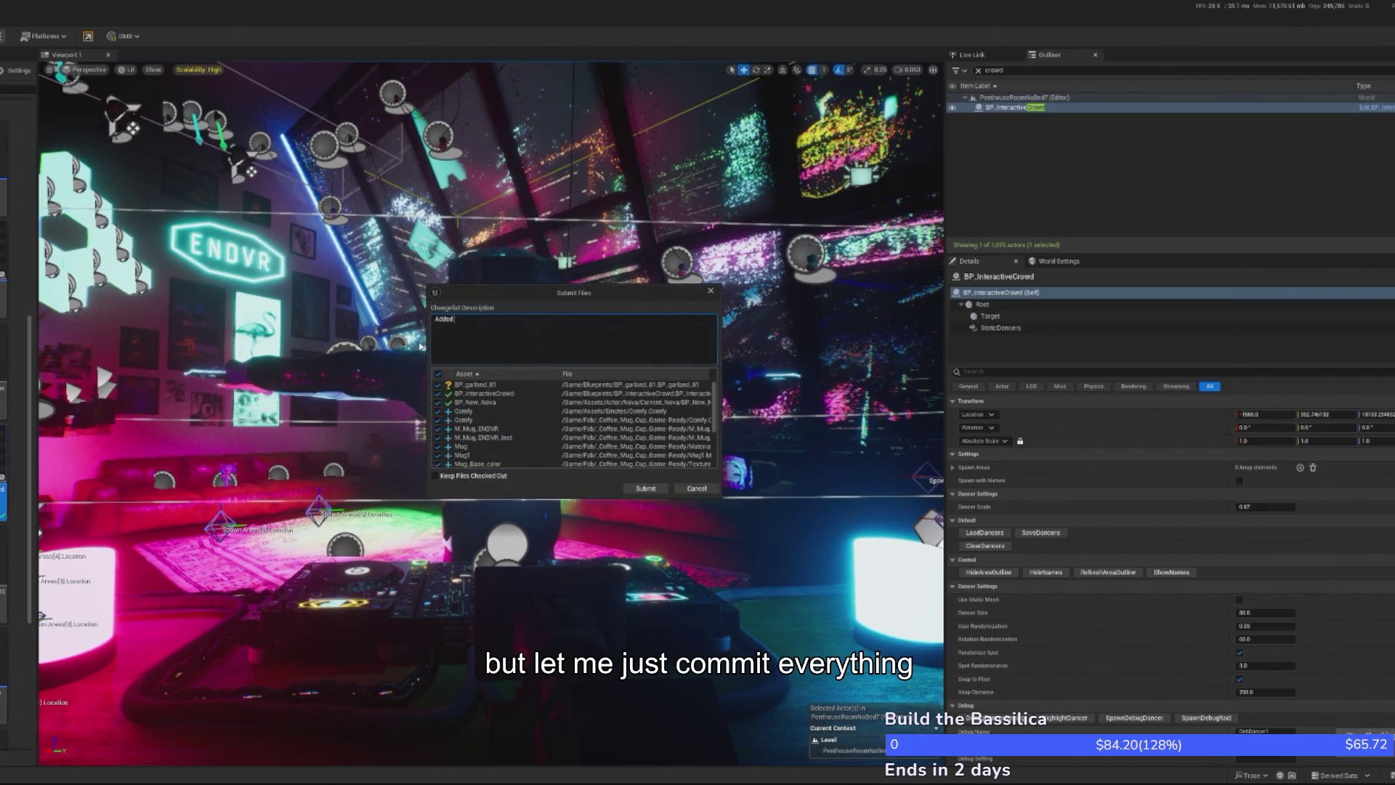
{"action": "type", "text": " No"}
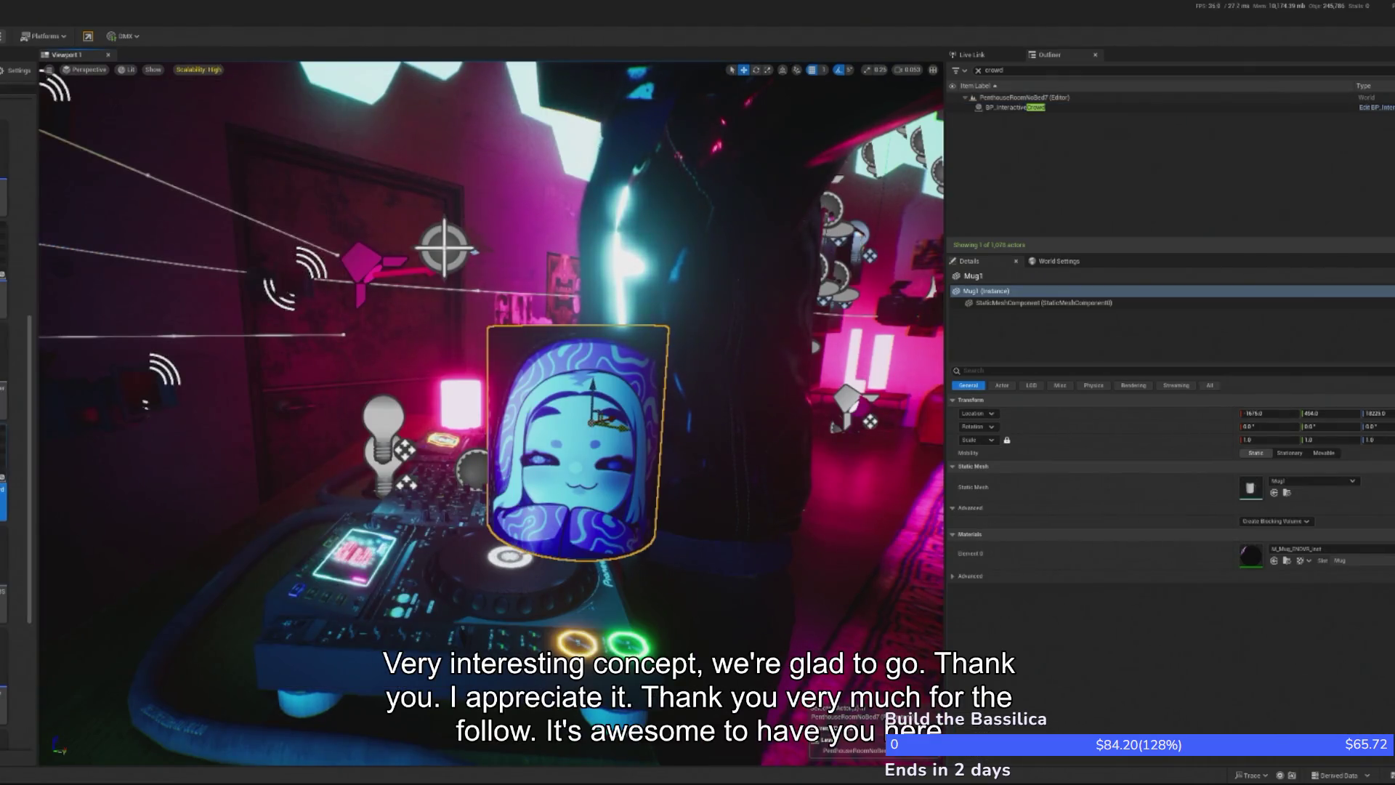
{"action": "key", "text": "alt+p"}
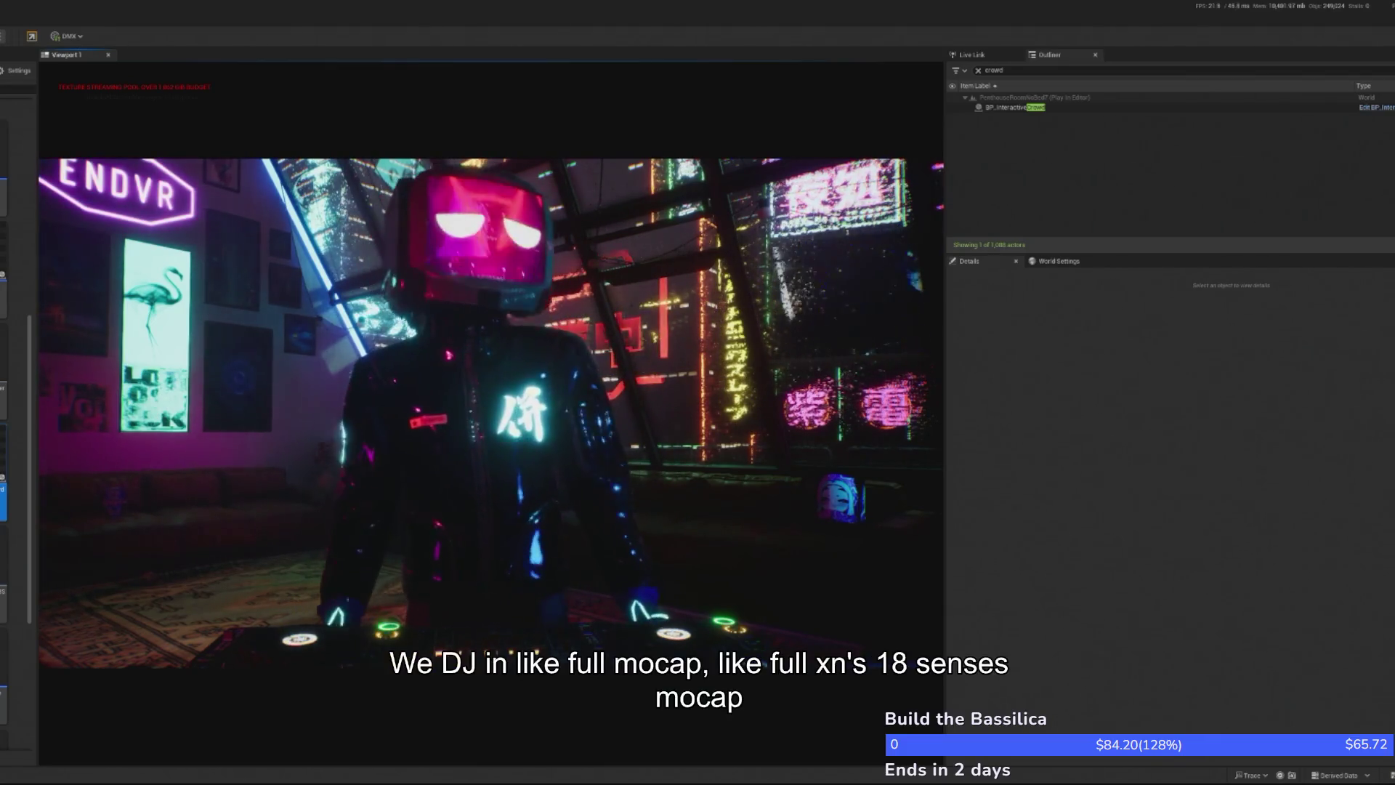
Free the mouse with Shift+F1, click back into the game, then stop the play session
{"action": "key", "text": "shift+F1"}
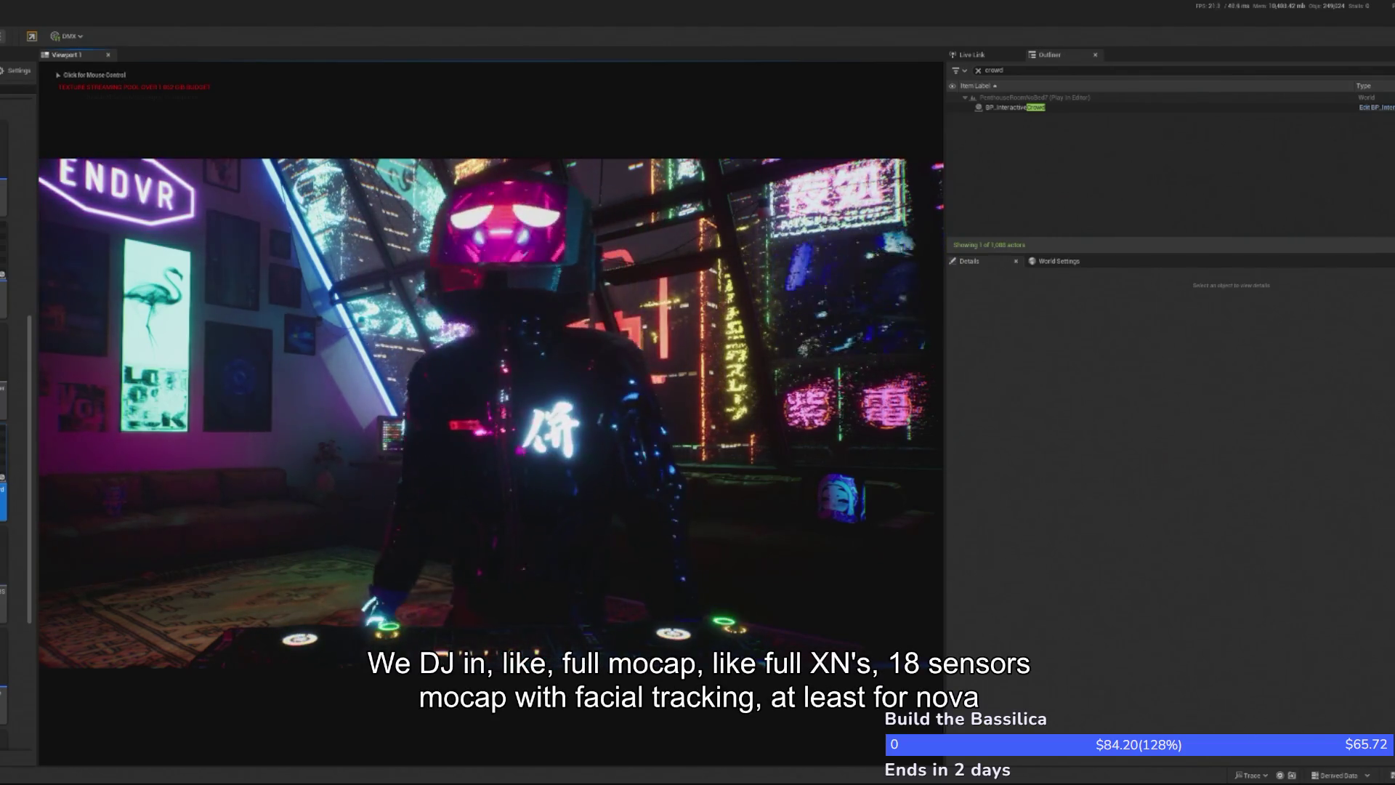
{"action": "left_click", "coordinate": [653, 347]}
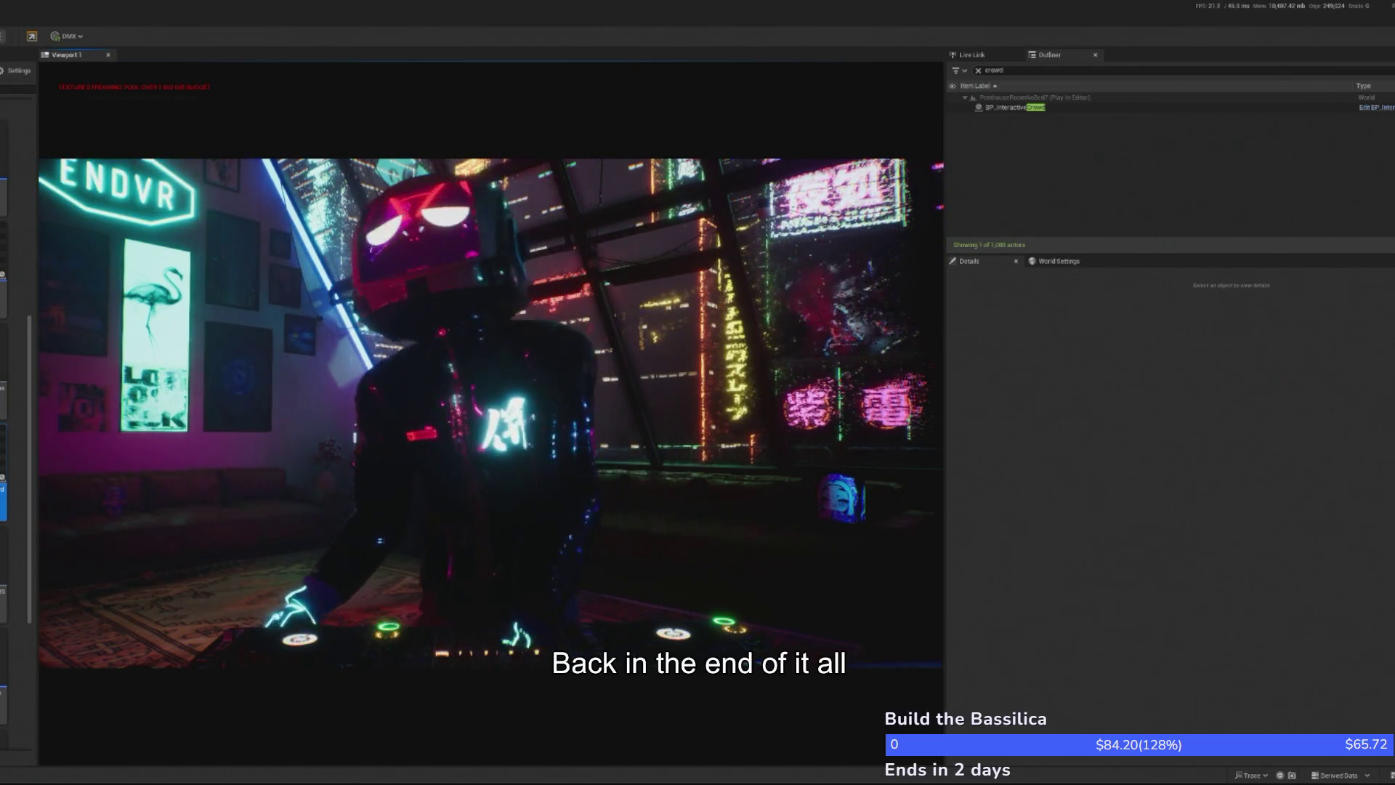
{"action": "key", "text": "Escape"}
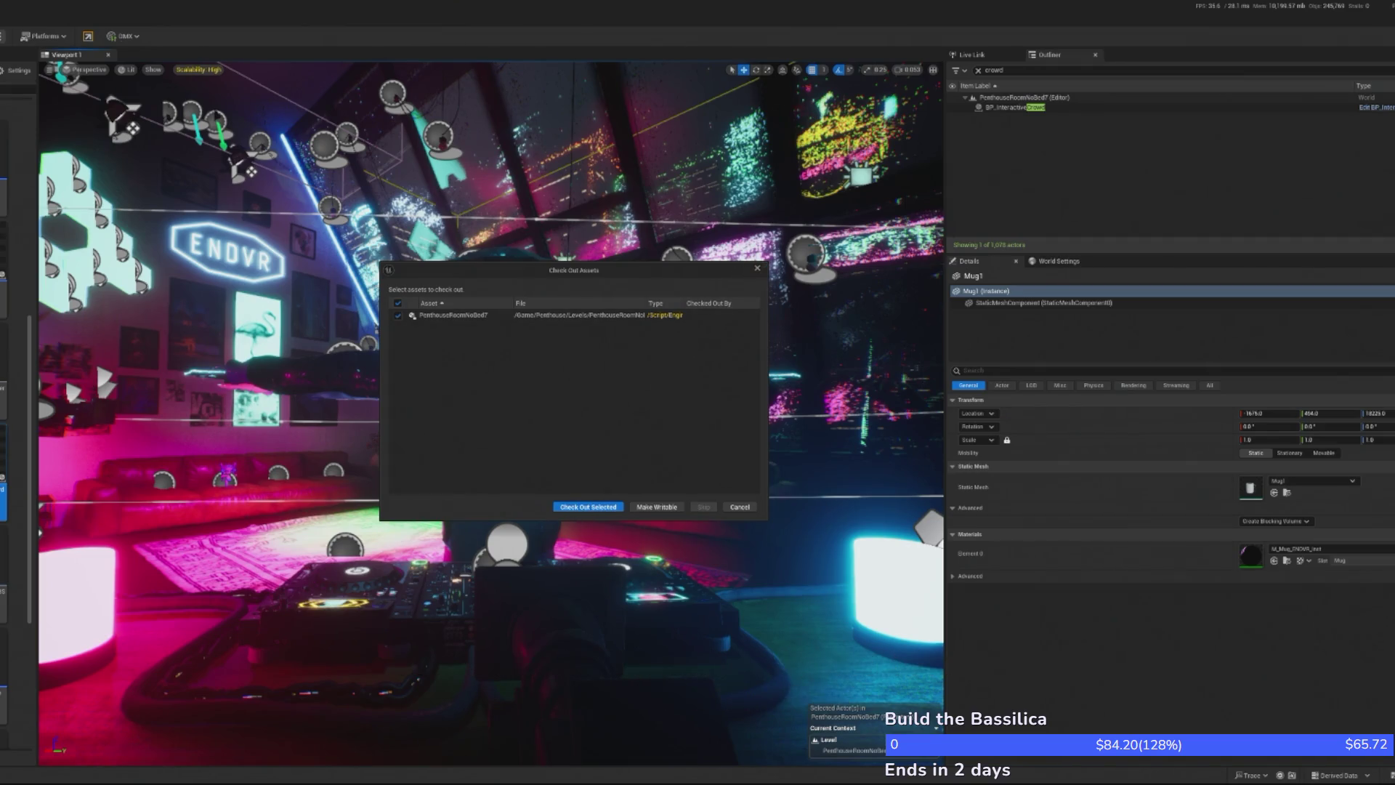
Close the Check Out Assets prompt for PenthouseRoomNoBed7 without checking it out
{"action": "left_click_drag", "start_coordinate": [768, 262], "coordinate": [756, 267]}
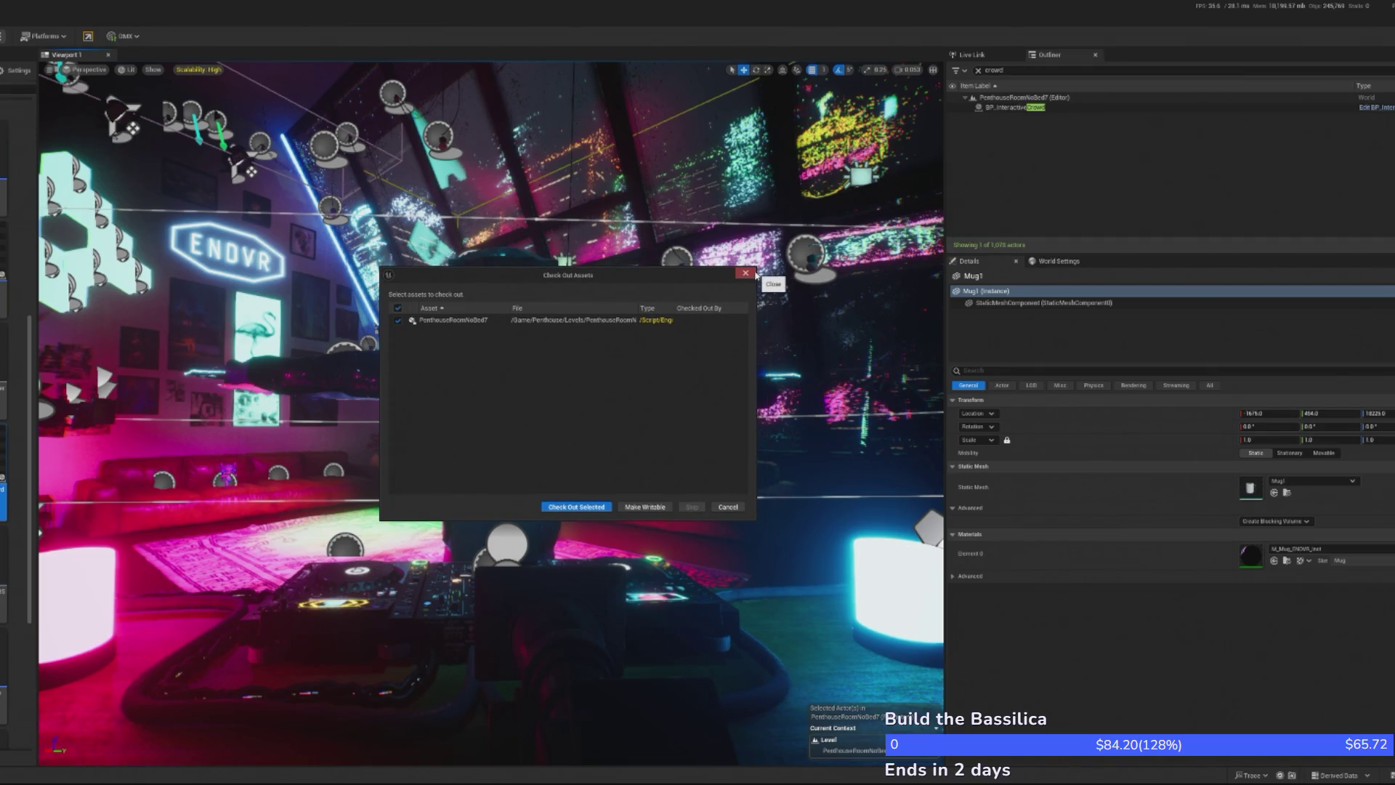
{"action": "left_click", "coordinate": [745, 273]}
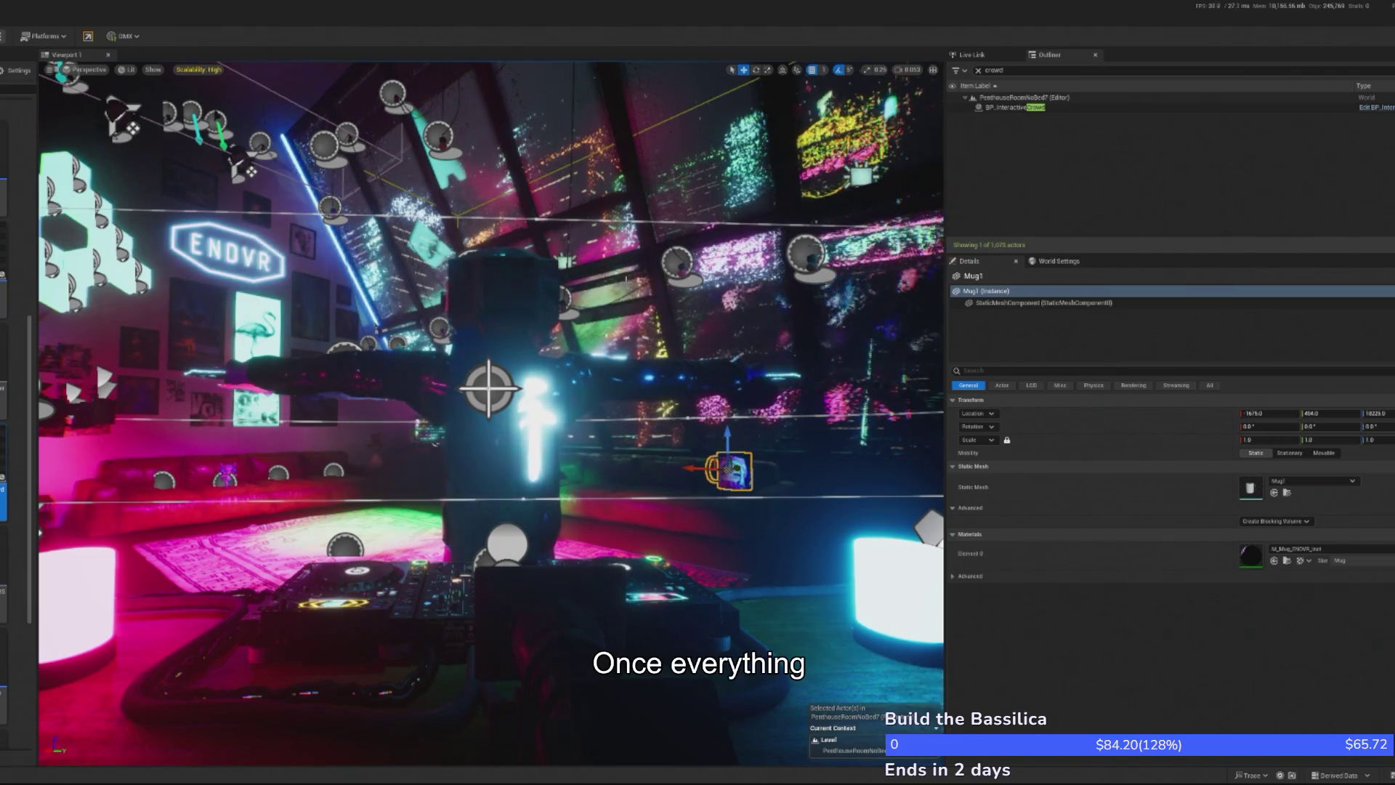